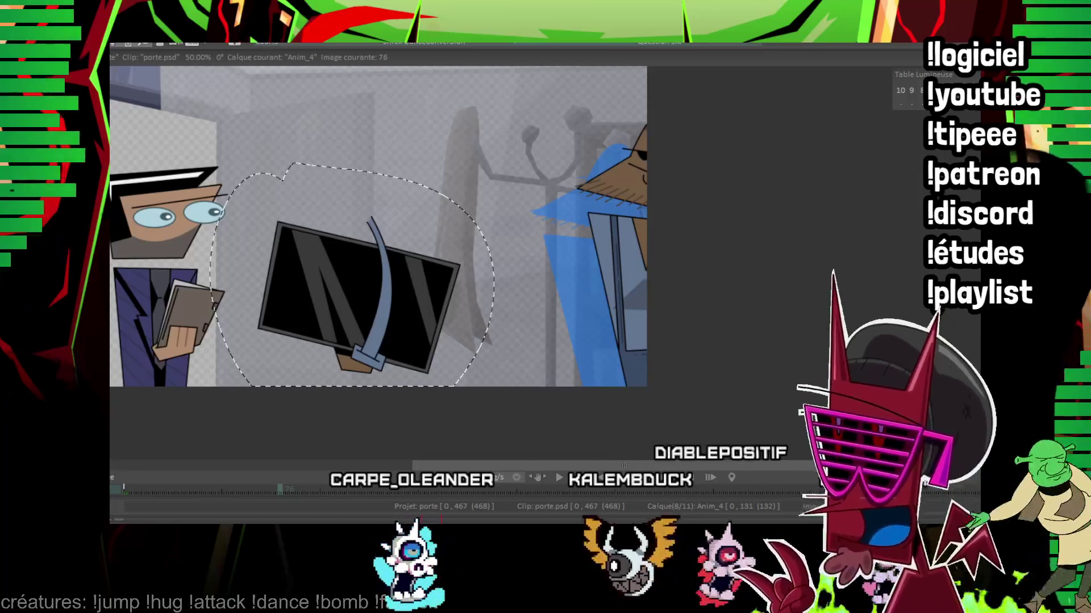
Step: Drag the pasted tablet into the entering man's arms on Anim_5 and check frames 76–78
{"action": "key", "text": "Down"}
{"action": "mouse_move", "coordinate": [358, 273]}
{"action": "left_mouse_down"}
{"action": "mouse_move", "coordinate": [711, 401]}
{"action": "mouse_move", "coordinate": [619, 329]}
{"action": "mouse_move", "coordinate": [692, 314]}
{"action": "left_mouse_up"}
{"action": "key", "text": "Right"}
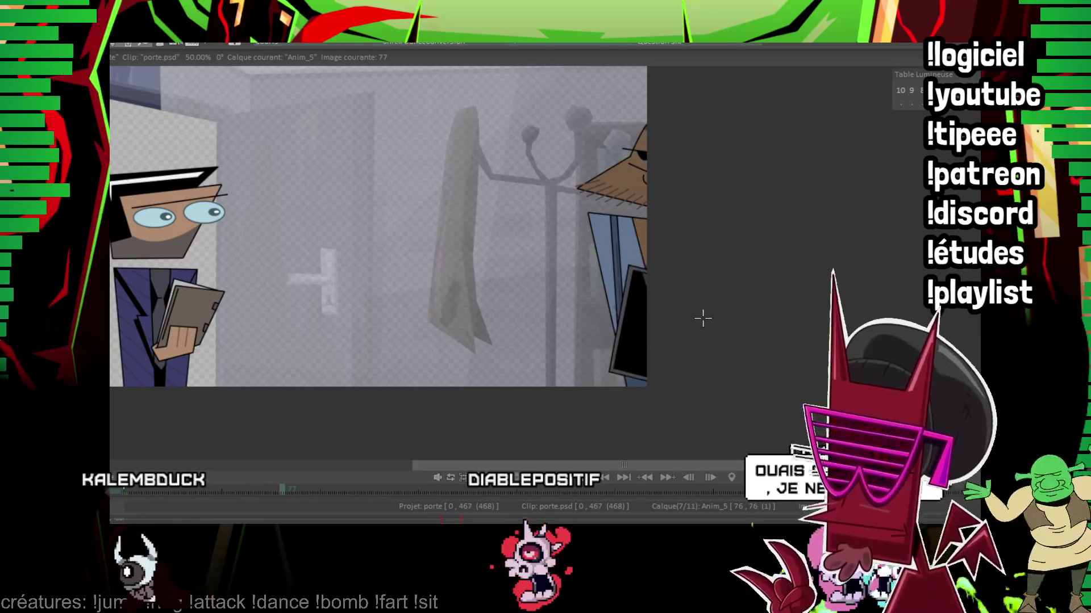
{"action": "key", "text": "Left"}
{"action": "key", "text": "Right"}
{"action": "key", "text": "Right"}
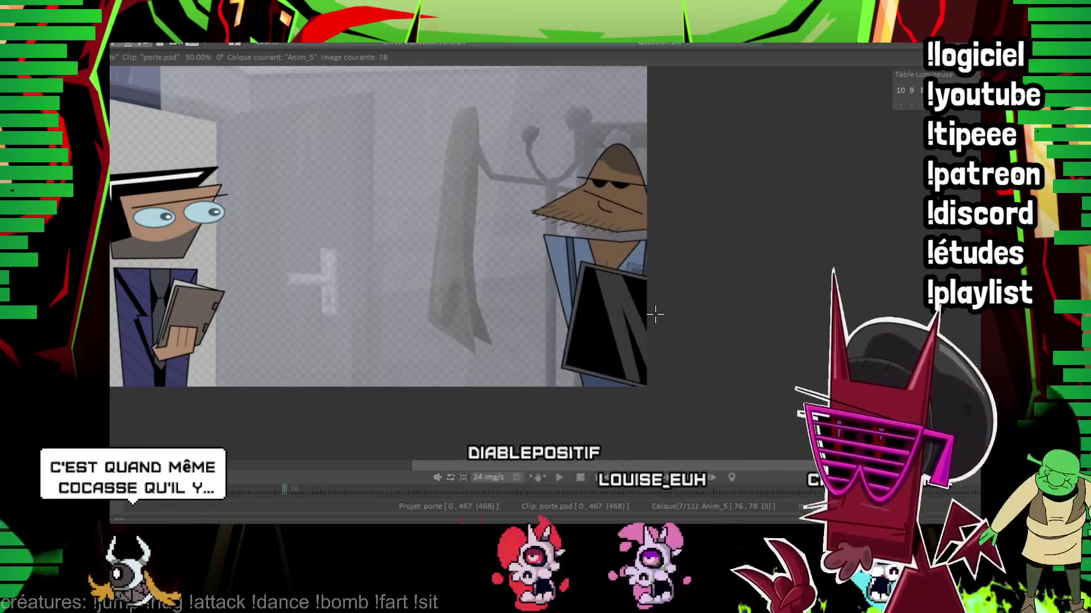
{"action": "left_click_drag", "start_coordinate": [661, 315], "coordinate": [471, 340]}
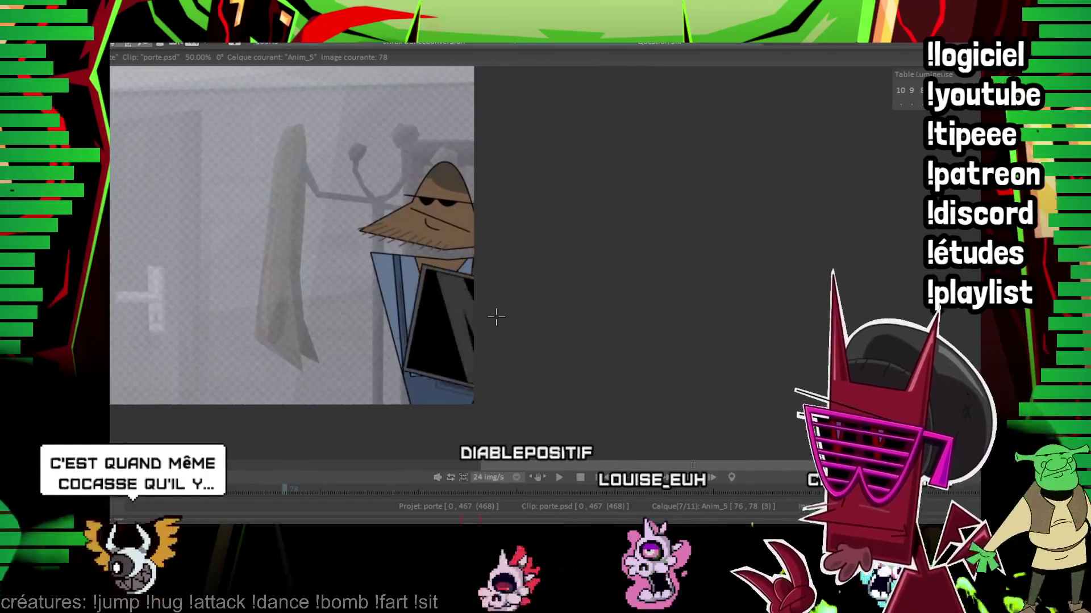
Step: Step forward from frame 78 to 88, flipping neighbouring frames to check the walk
{"action": "key", "text": "Right"}
{"action": "key", "text": "Right"}
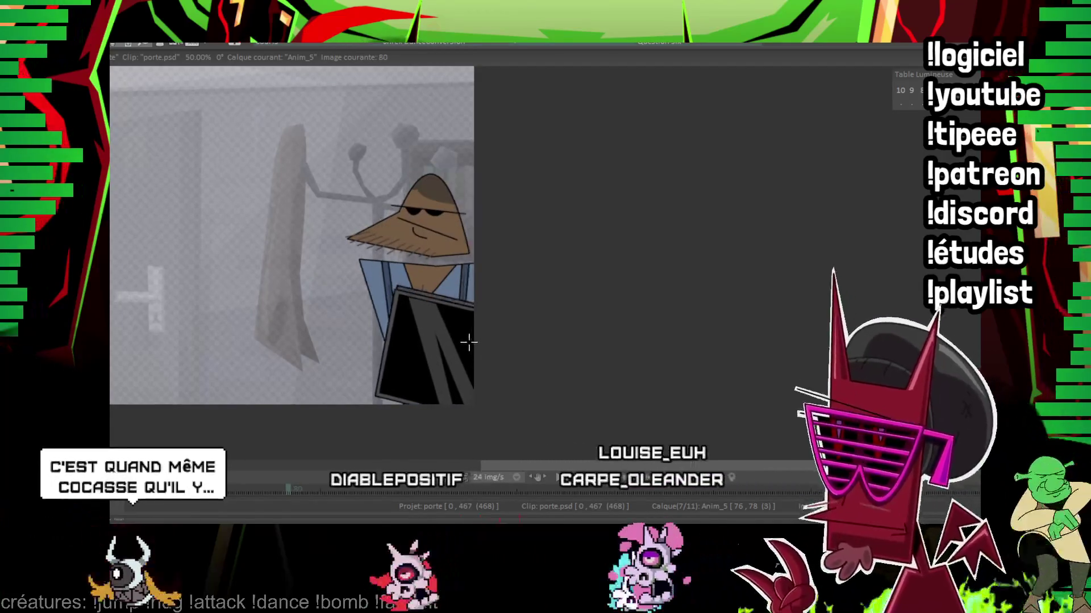
{"action": "key", "text": "Right"}
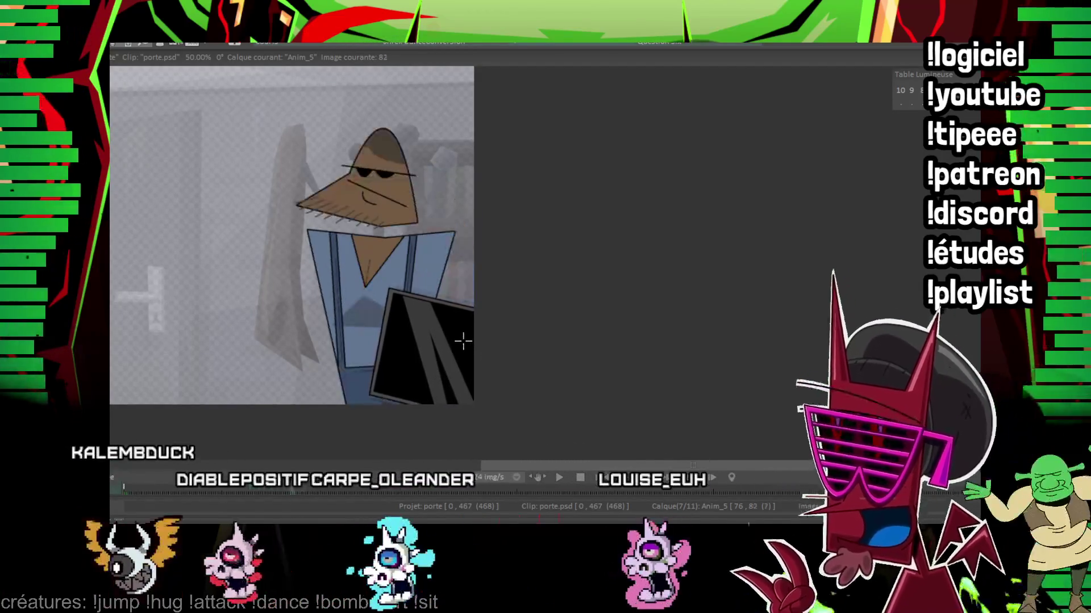
{"action": "key", "text": "Right"}
{"action": "key", "text": "Right"}
{"action": "key", "text": "Right"}
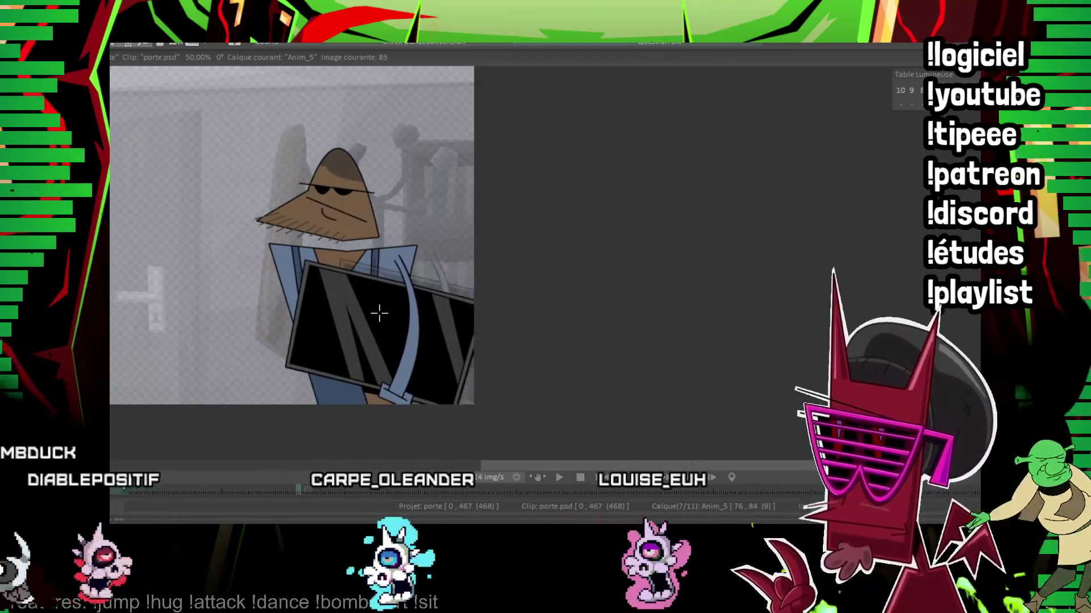
{"action": "key", "text": "Right"}
{"action": "key", "text": "Right"}
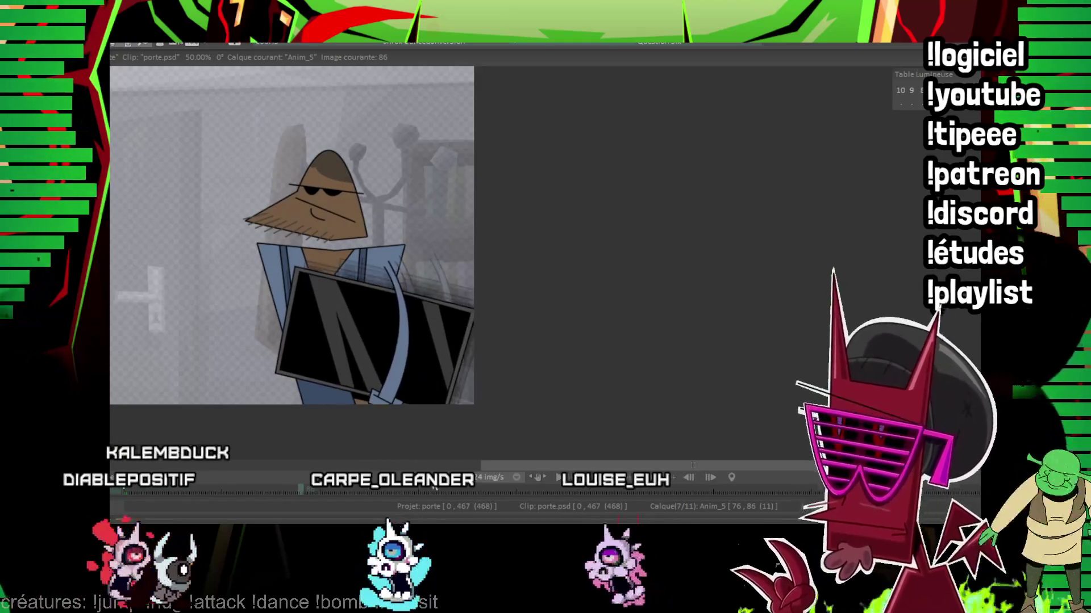
{"action": "key", "text": "Right"}
{"action": "key", "text": "Left"}
{"action": "key", "text": "Right"}
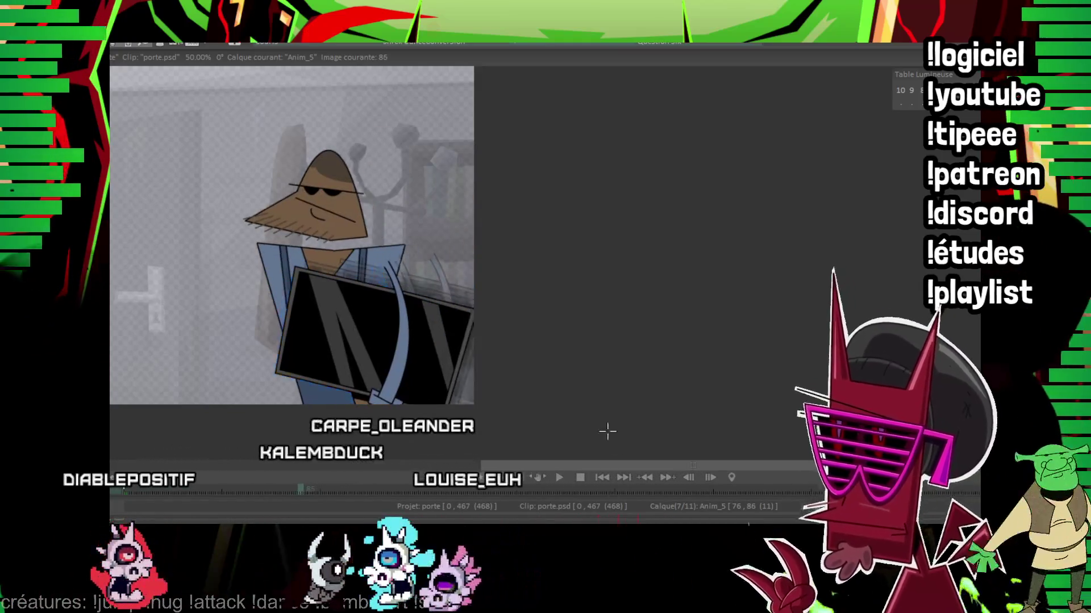
{"action": "key", "text": "Right"}
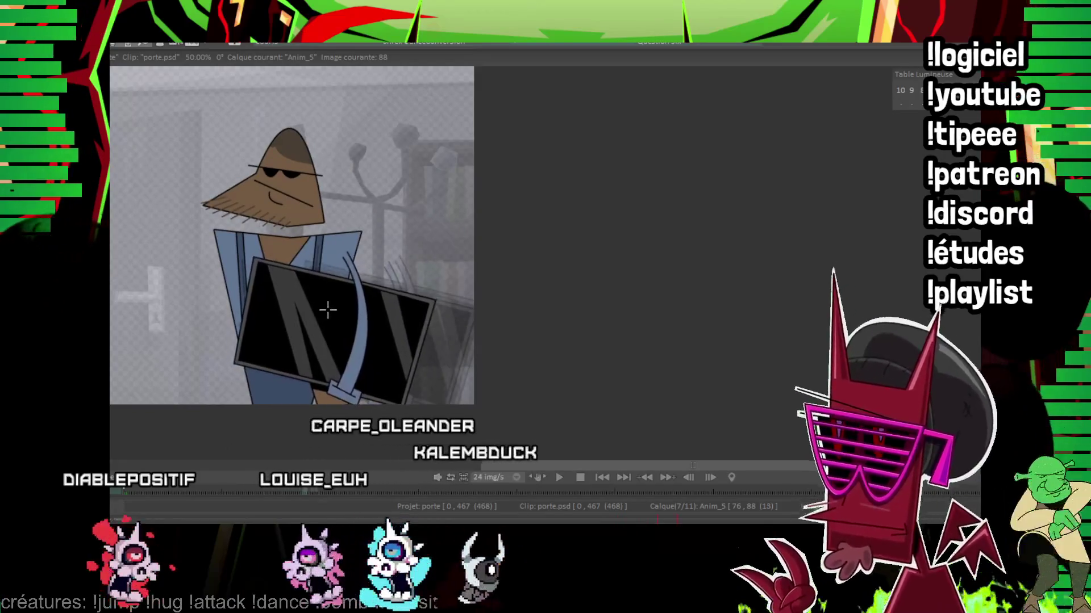
Step: Continue stepping to frame 96, flipping frames to check the monitor's motion
{"action": "key", "text": "Right"}
{"action": "key", "text": "Right"}
{"action": "key", "text": "Right"}
{"action": "key", "text": "Left"}
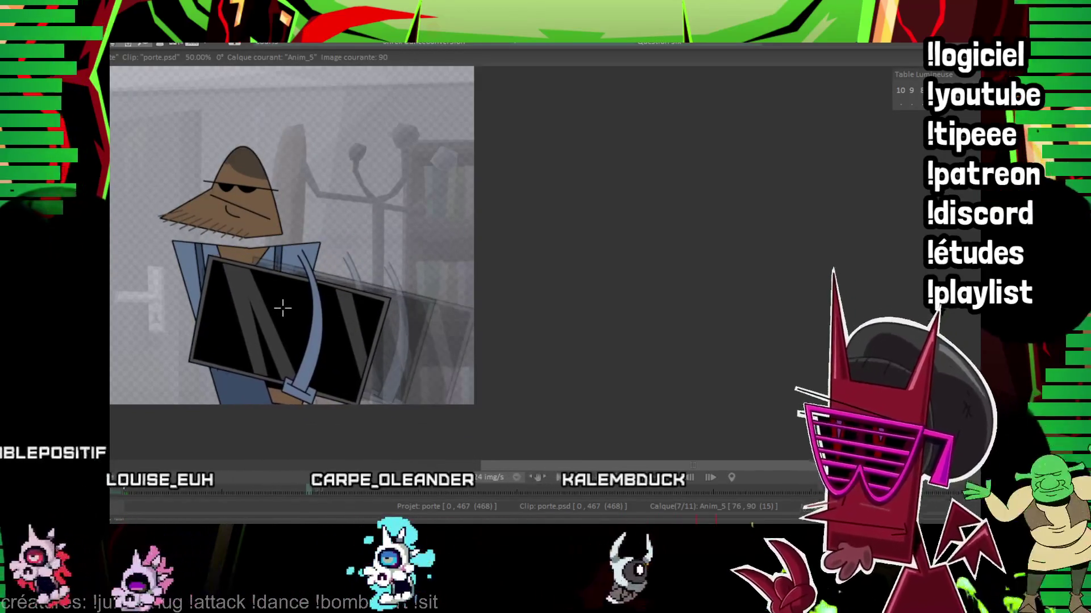
{"action": "key", "text": "Right"}
{"action": "key", "text": "Right"}
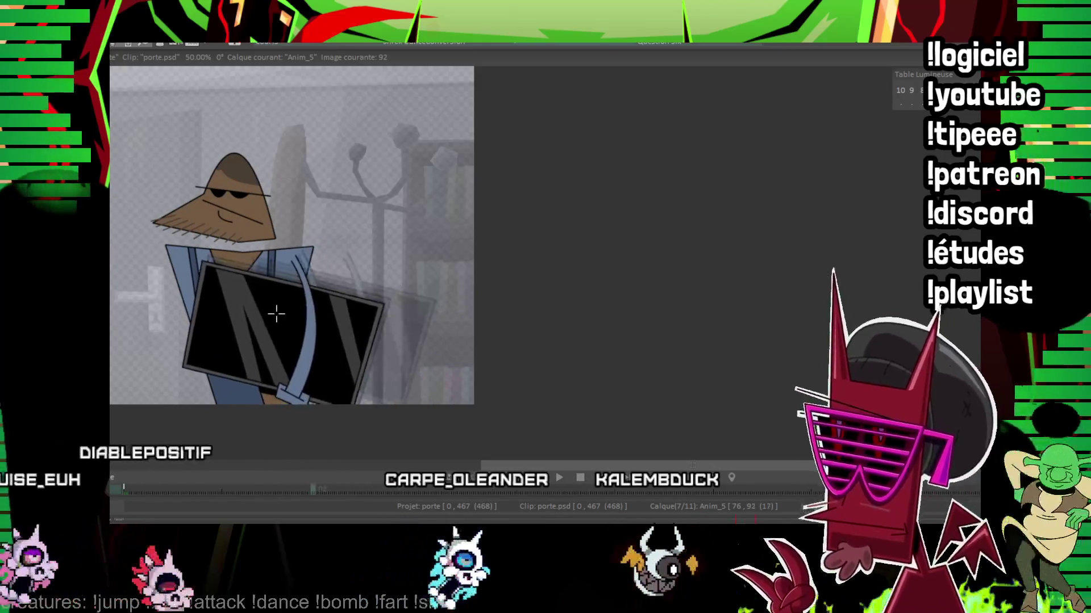
{"action": "key", "text": "Right"}
{"action": "key", "text": "Right"}
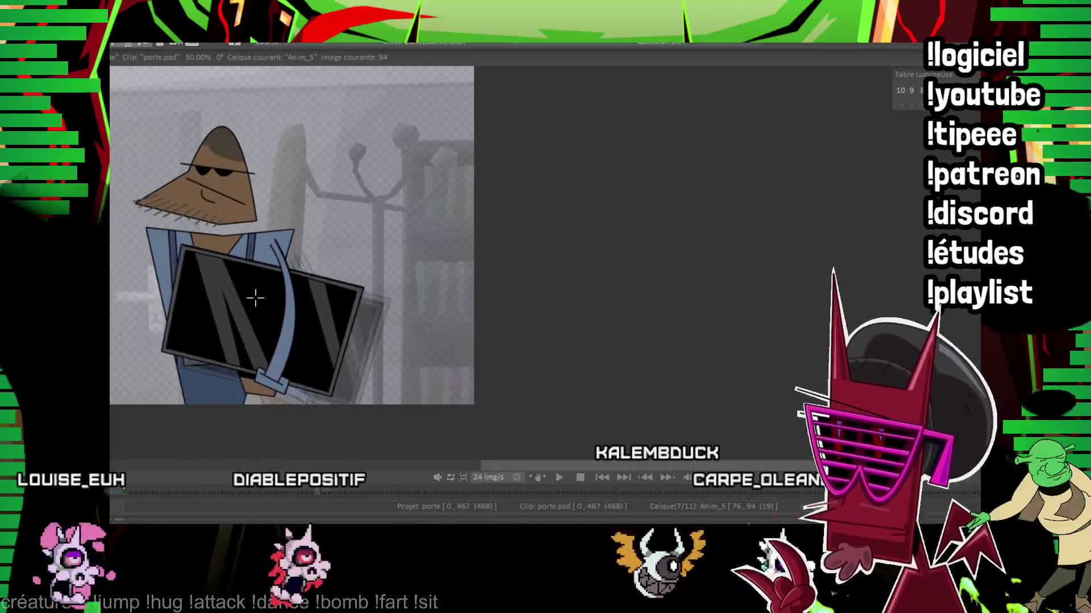
{"action": "key", "text": "Right"}
{"action": "key", "text": "Right"}
{"action": "key", "text": "Right"}
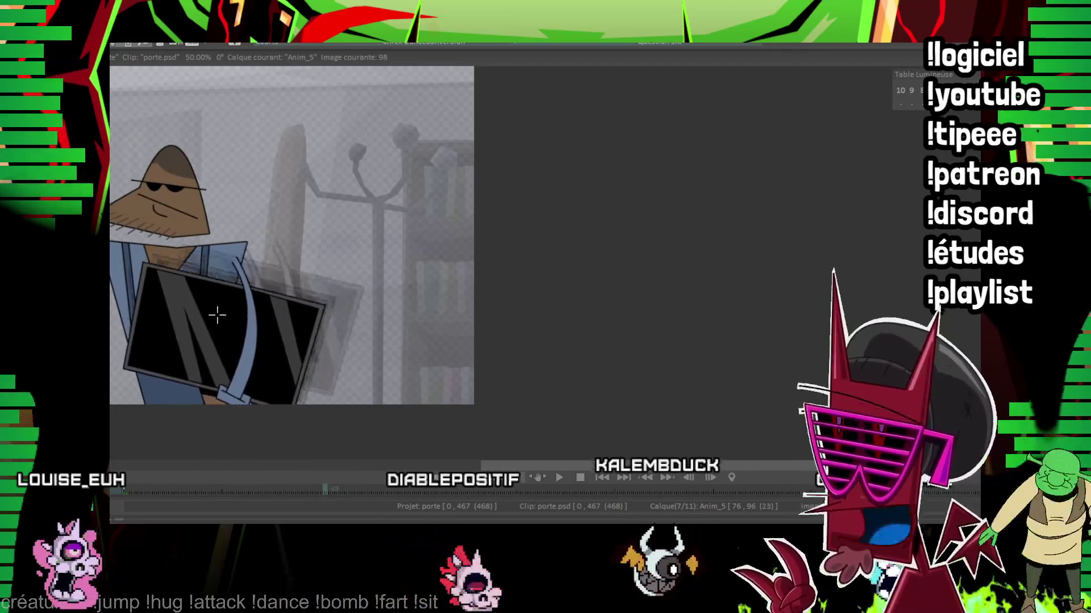
{"action": "scroll", "coordinate": [227, 308], "scroll_direction": "down", "scroll_amount": 1}
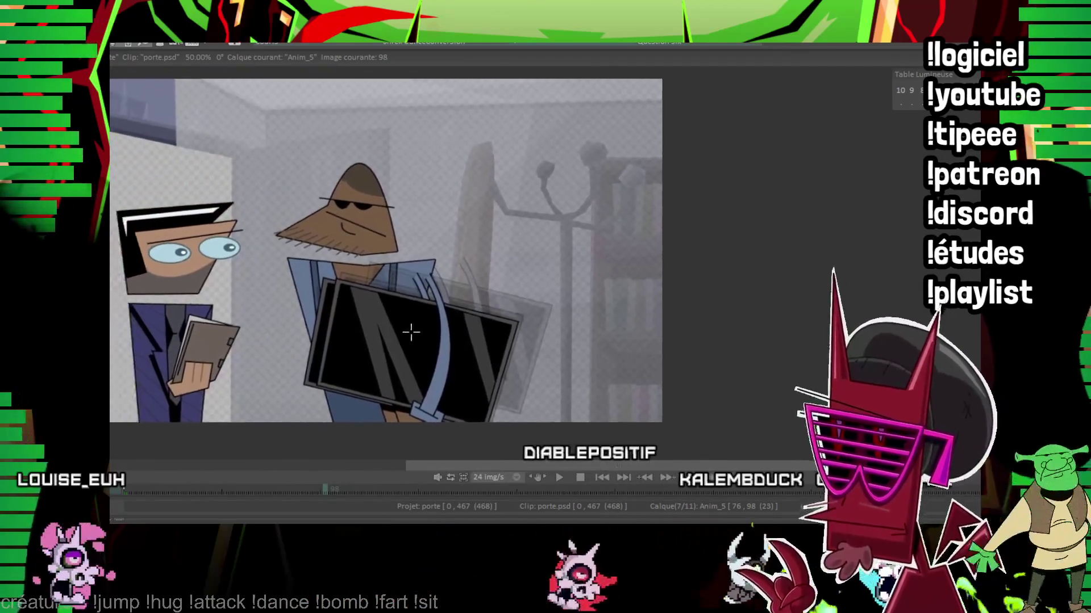
Step: Pan to show both characters and step forward from frame 98 to 111
{"action": "left_click_drag", "start_coordinate": [375, 333], "coordinate": [425, 312]}
{"action": "key", "text": "Right"}
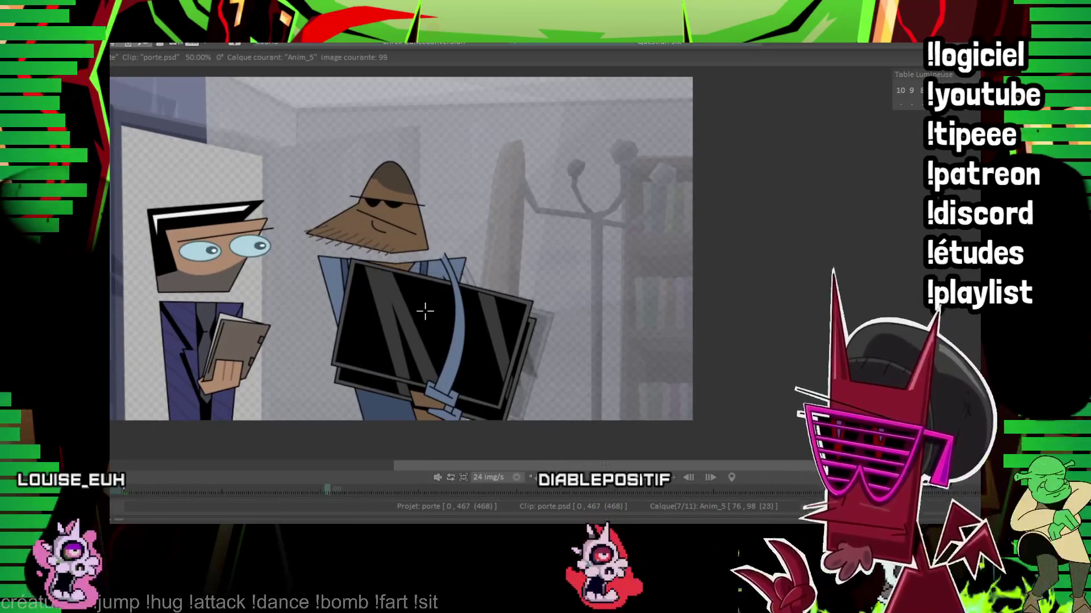
{"action": "key", "text": "Right"}
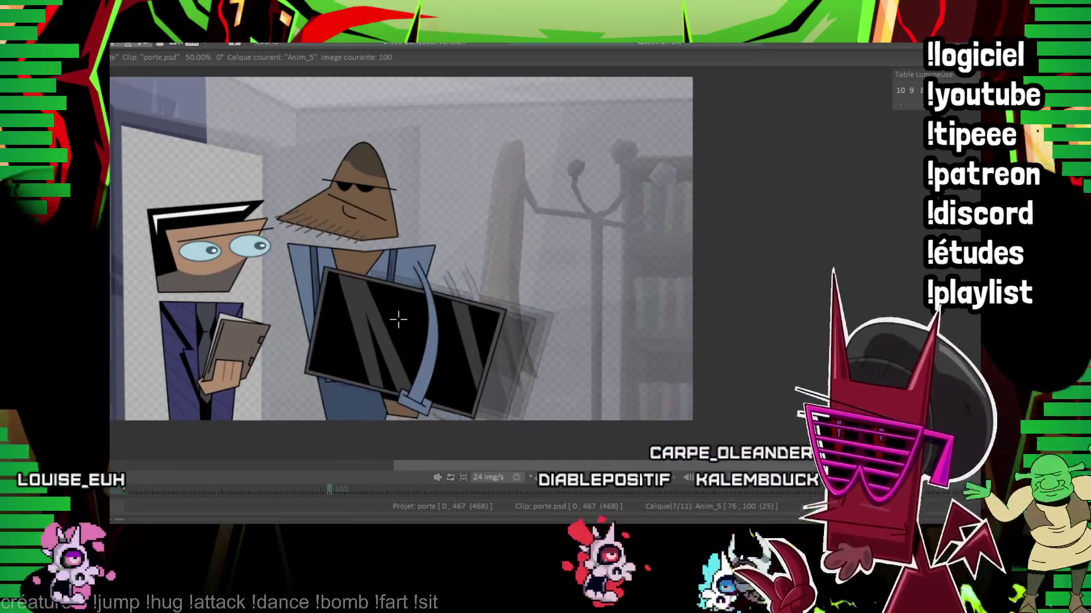
{"action": "key", "text": "Right"}
{"action": "key", "text": "Right"}
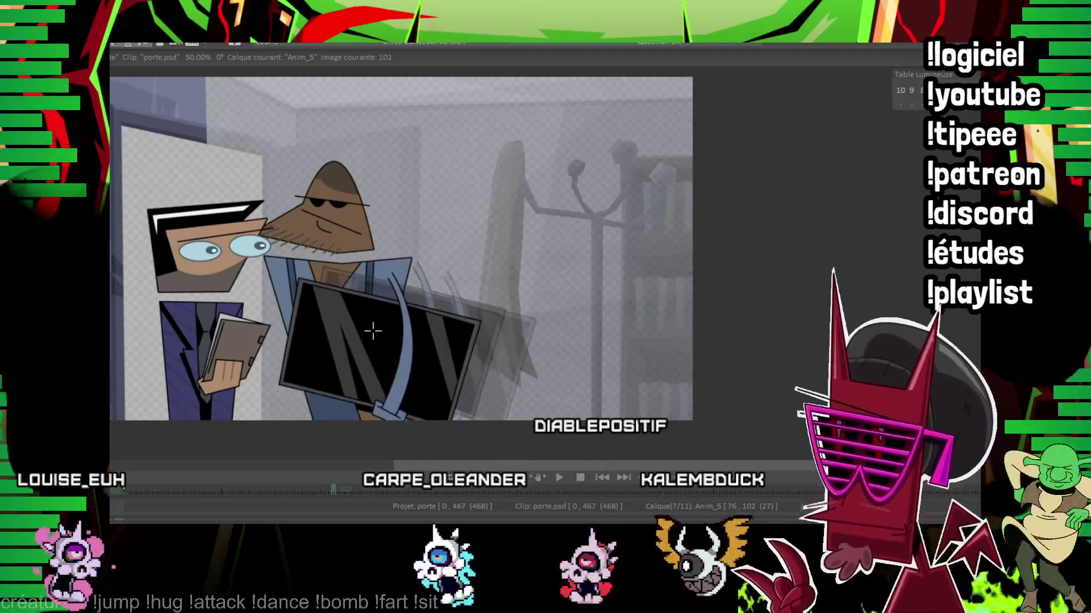
{"action": "key", "text": "Right"}
{"action": "key", "text": "Right"}
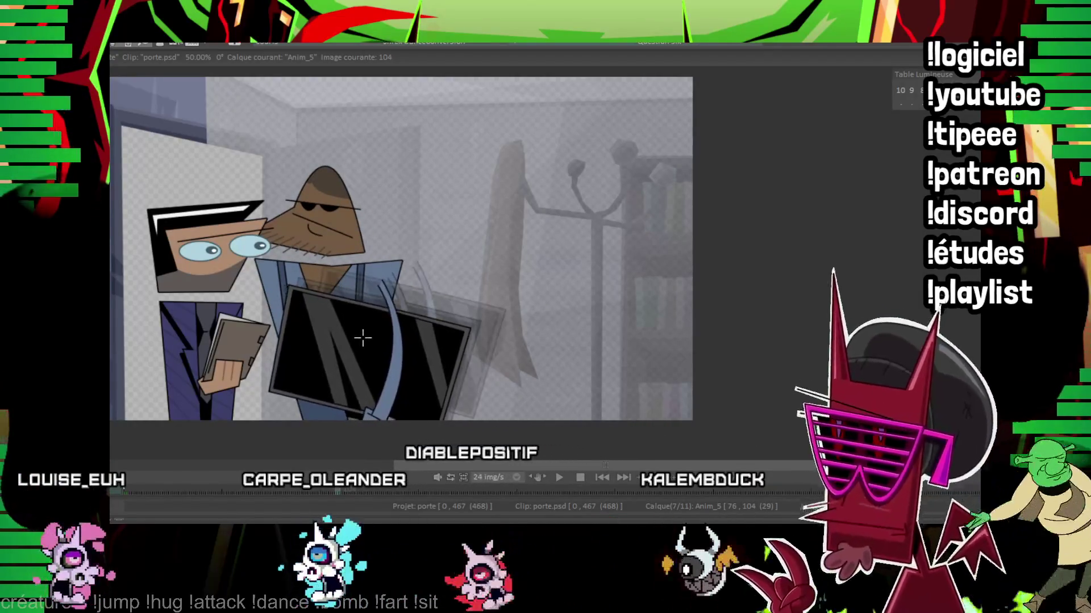
{"action": "key", "text": "Right"}
{"action": "key", "text": "Right"}
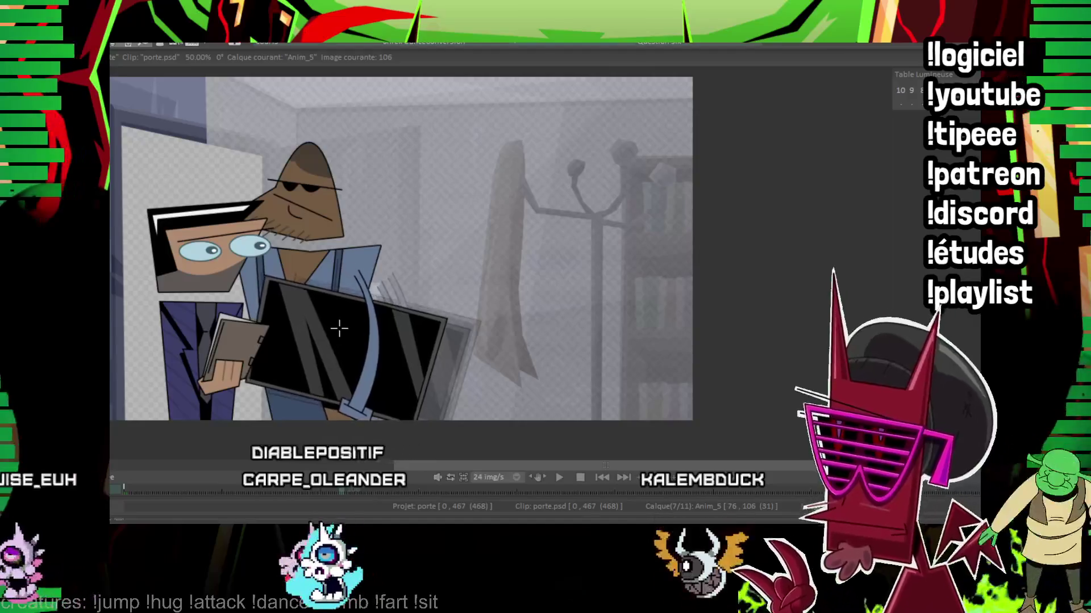
{"action": "key", "text": "Right"}
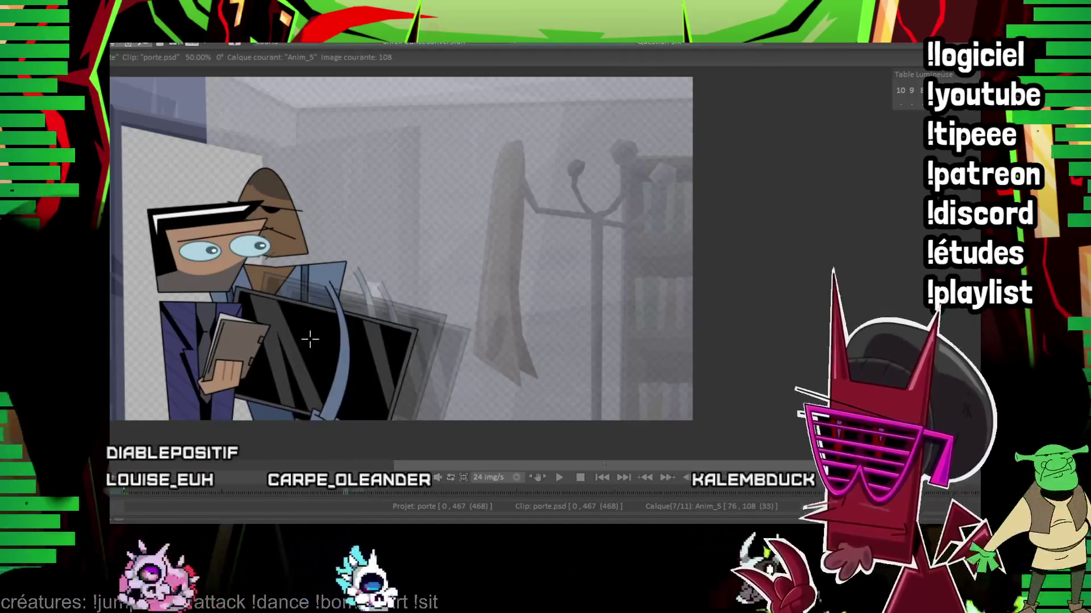
{"action": "key", "text": "Right"}
{"action": "key", "text": "Right"}
{"action": "key", "text": "Right"}
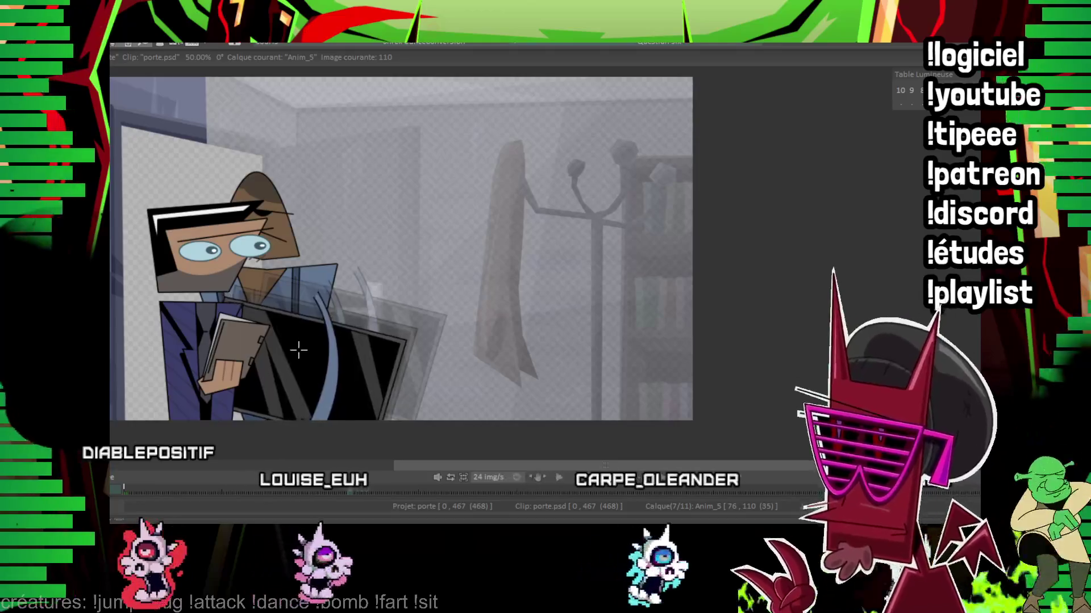
{"action": "key", "text": "Right"}
{"action": "key", "text": "Right"}
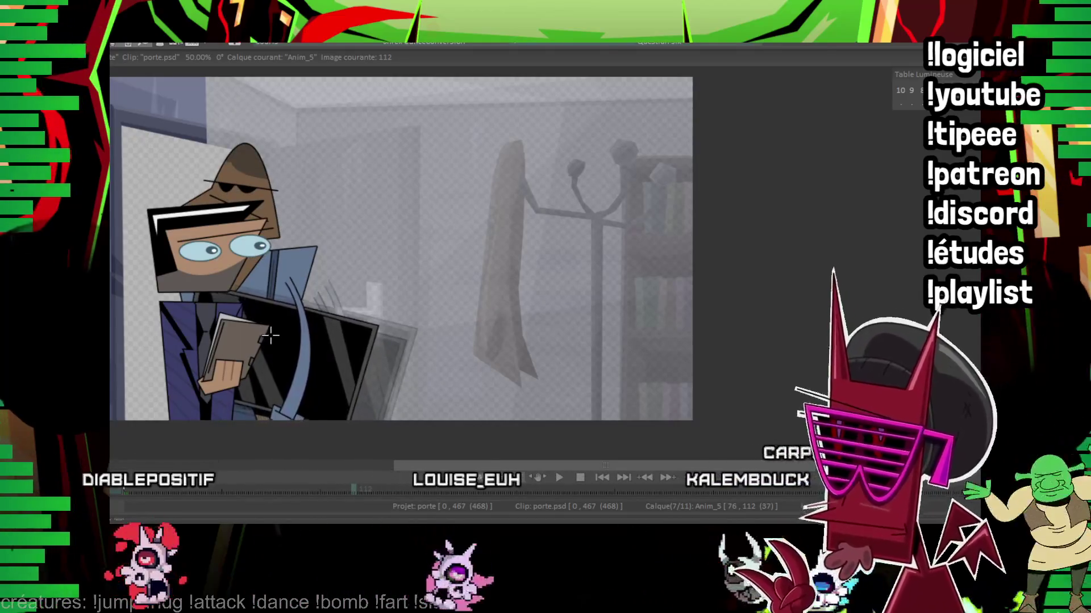
Step: Step on to frame 128, checking frame 125, and centre the scene in the view
{"action": "key", "text": "Right"}
{"action": "key", "text": "Right"}
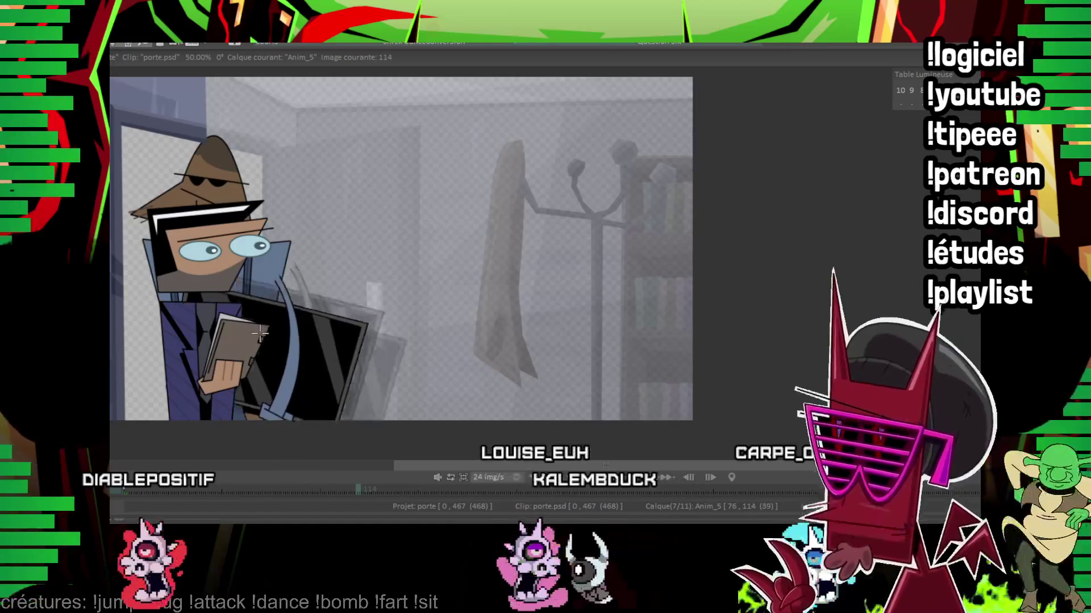
{"action": "key", "text": "Right"}
{"action": "key", "text": "Right"}
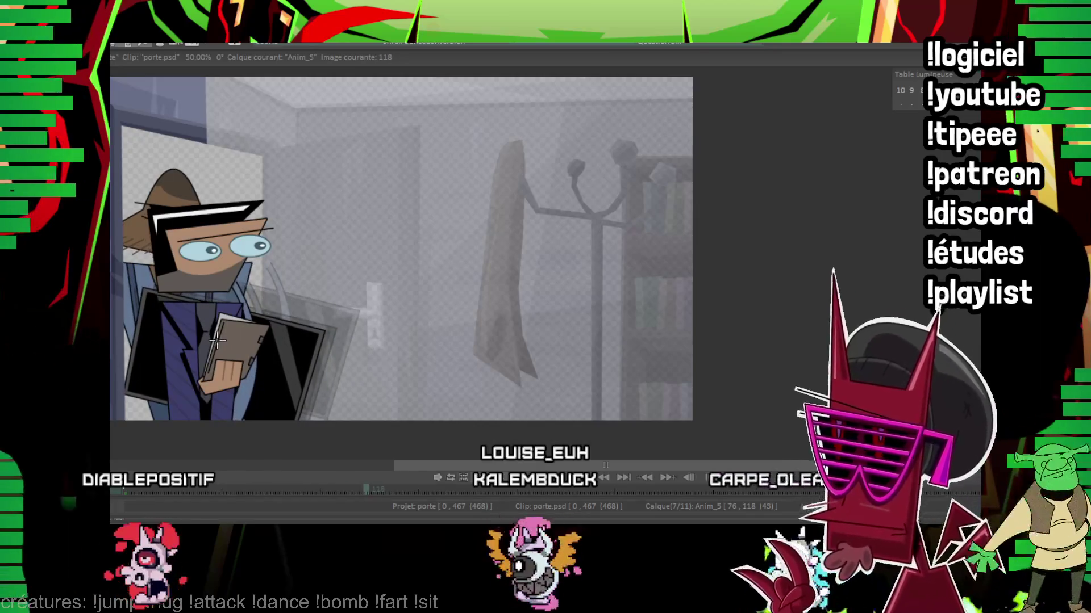
{"action": "key", "text": "Right"}
{"action": "key", "text": "Right"}
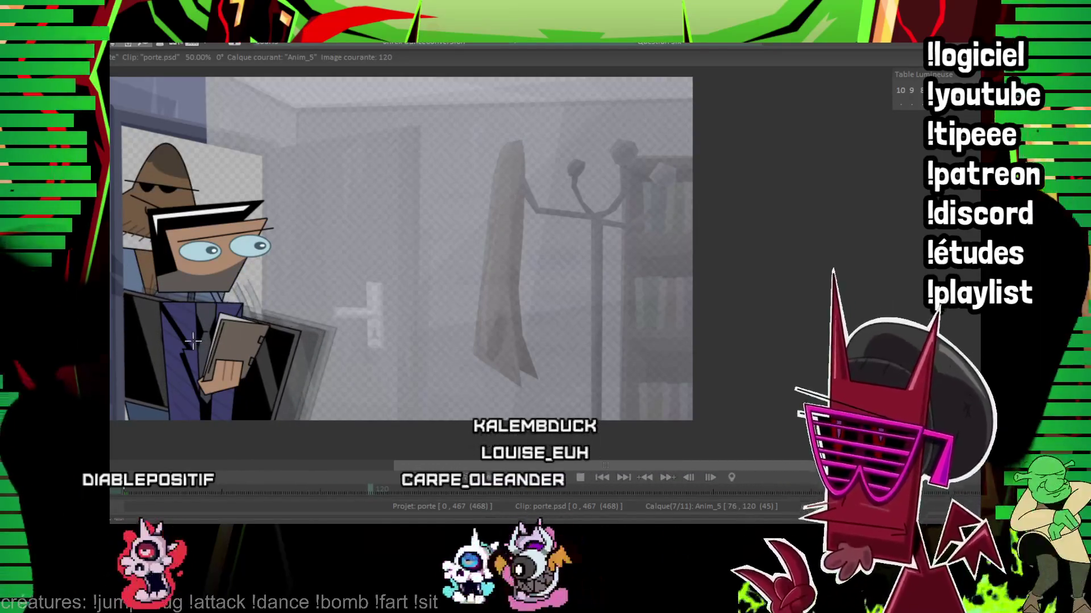
{"action": "key", "text": "Right"}
{"action": "key", "text": "Right"}
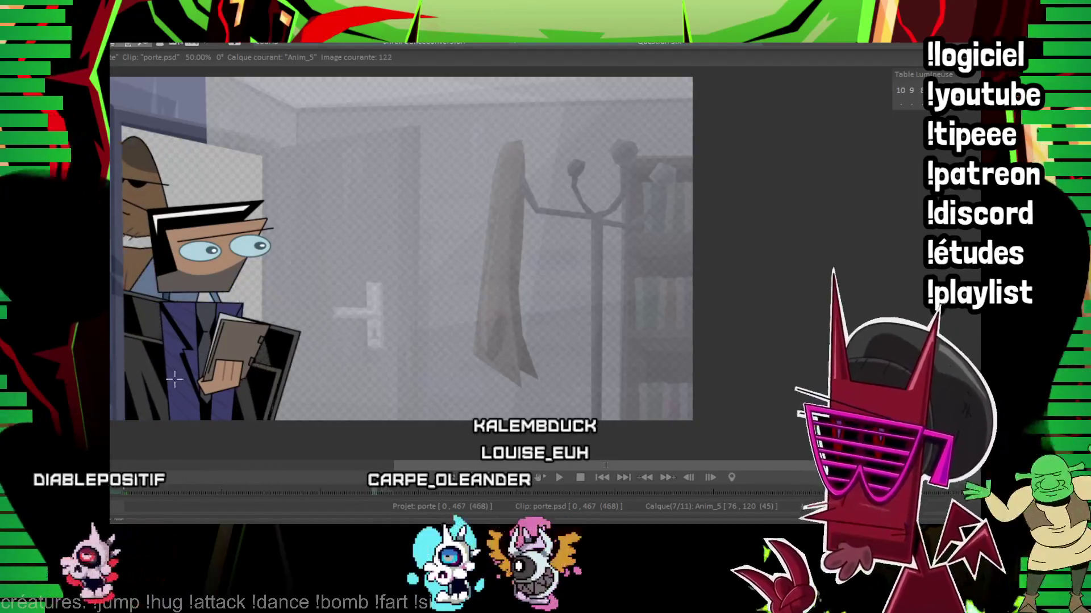
{"action": "key", "text": "Right"}
{"action": "key", "text": "Right"}
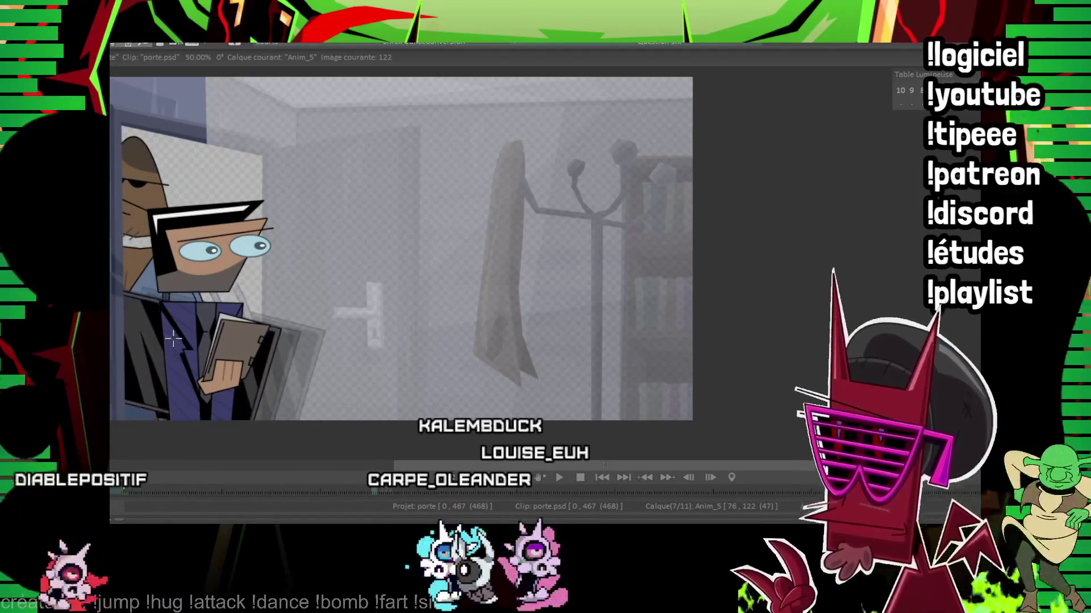
{"action": "key", "text": "Right"}
{"action": "key", "text": "Right"}
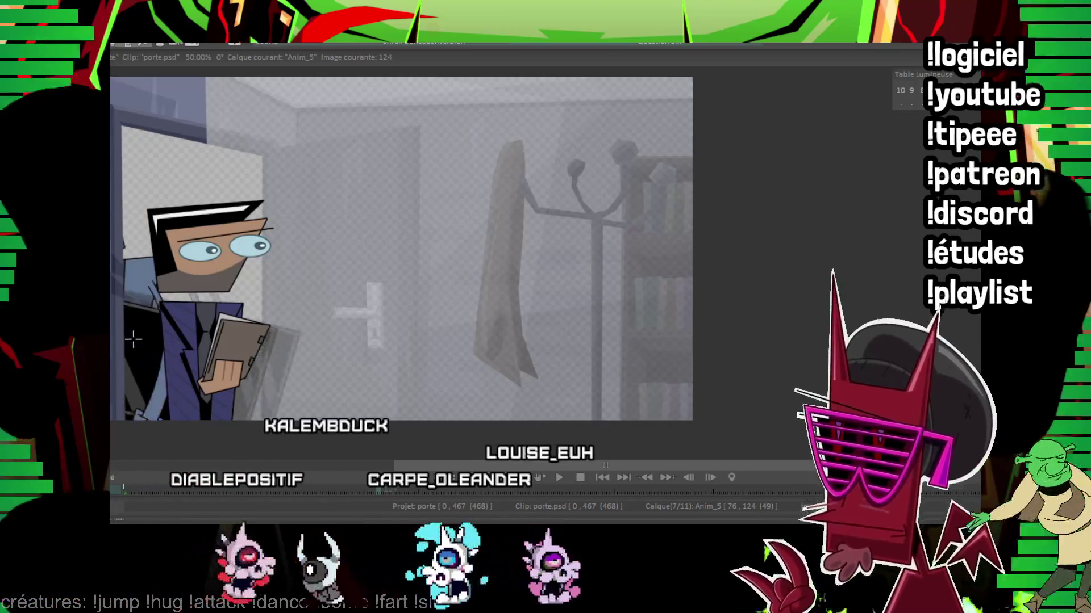
{"action": "key", "text": "Right"}
{"action": "key", "text": "Right"}
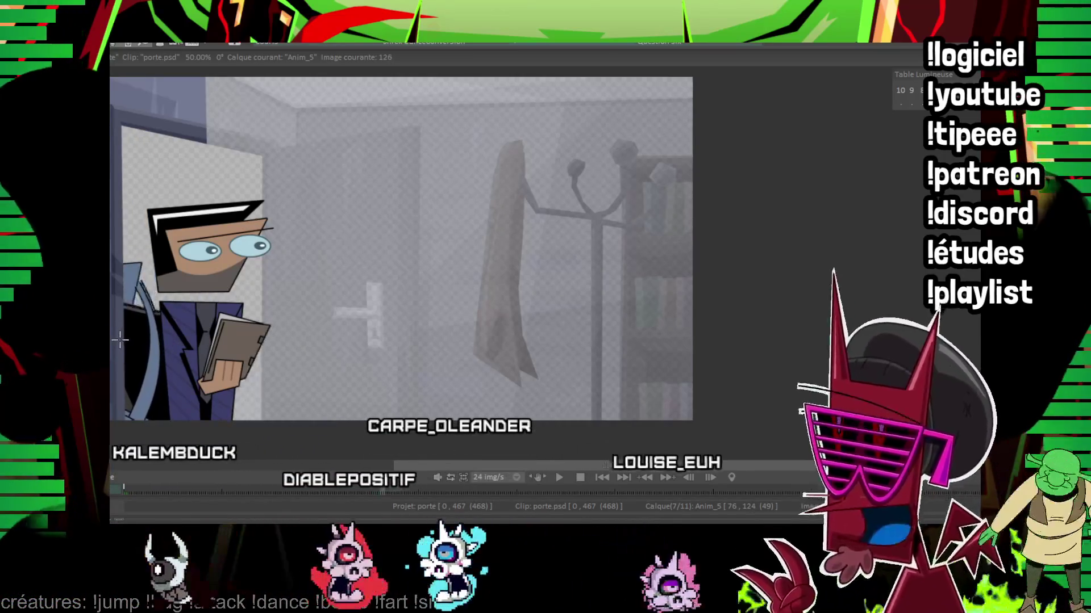
{"action": "key", "text": "Left"}
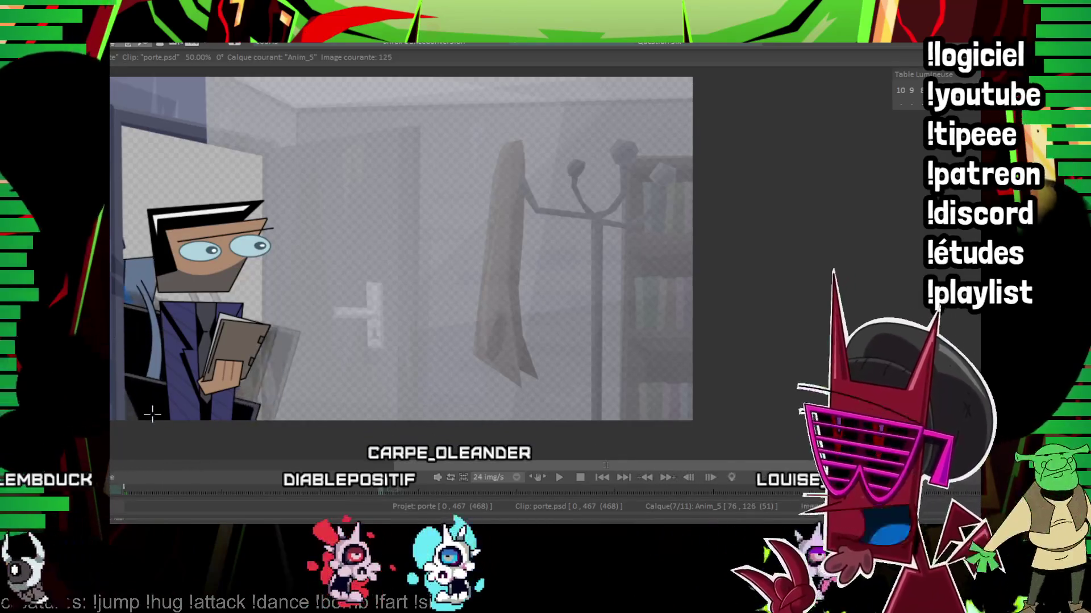
{"action": "key", "text": "Right"}
{"action": "key", "text": "Right"}
{"action": "key", "text": "Right"}
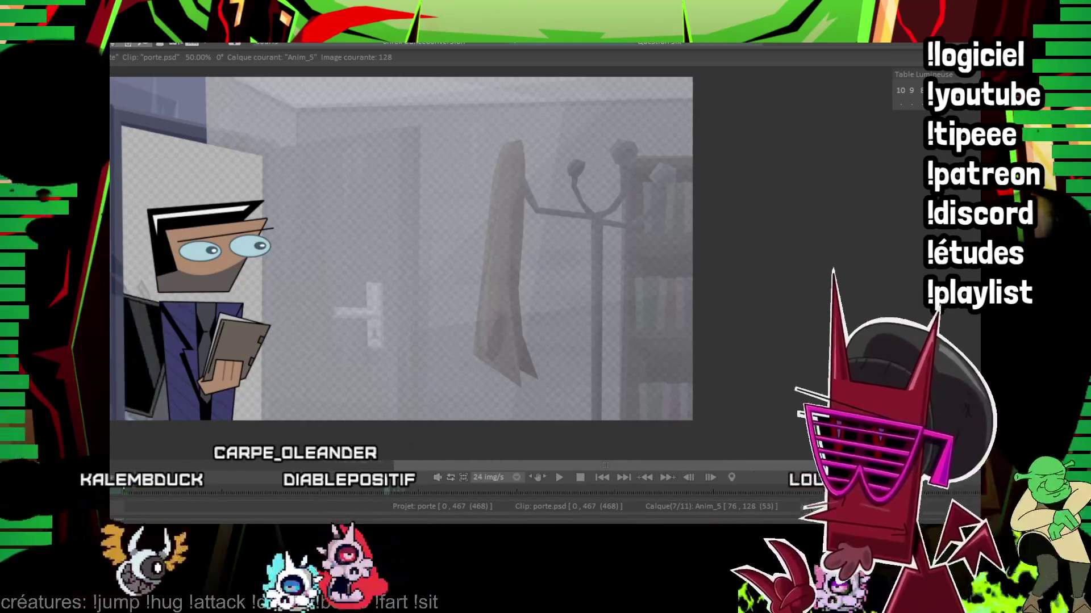
{"action": "key", "text": "Home"}
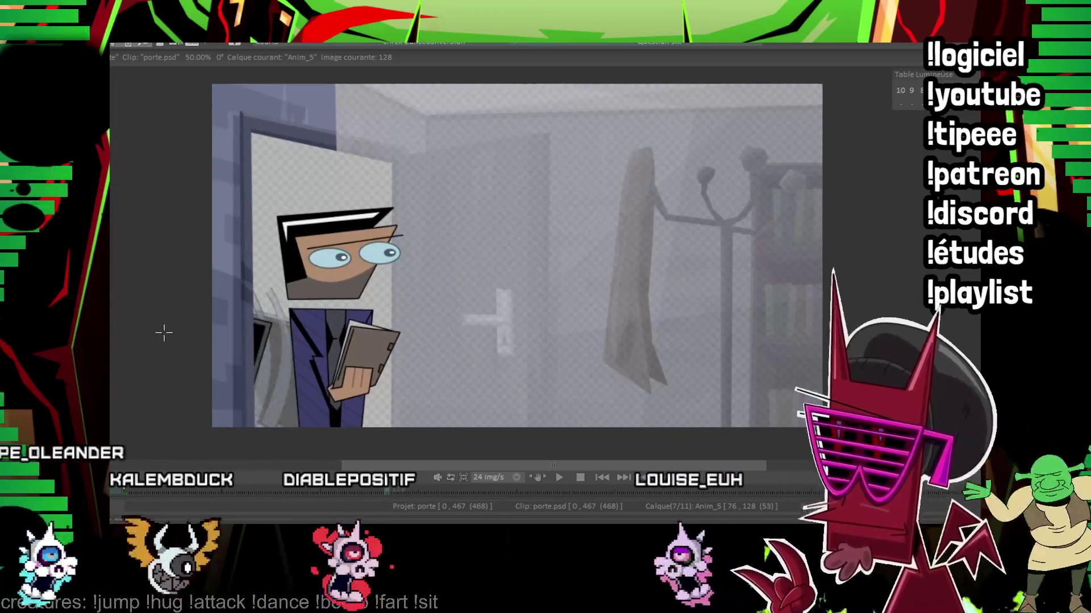
Step: Step to frame 130 and start playback of the shot
{"action": "key", "text": "Right"}
{"action": "key", "text": "Right"}
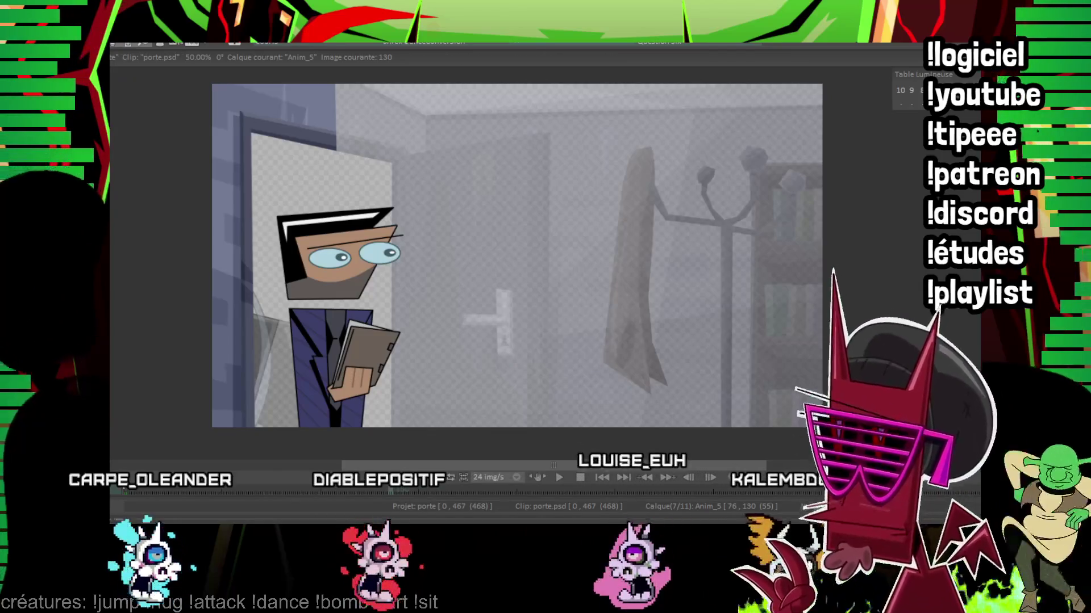
{"action": "key", "text": "Return"}
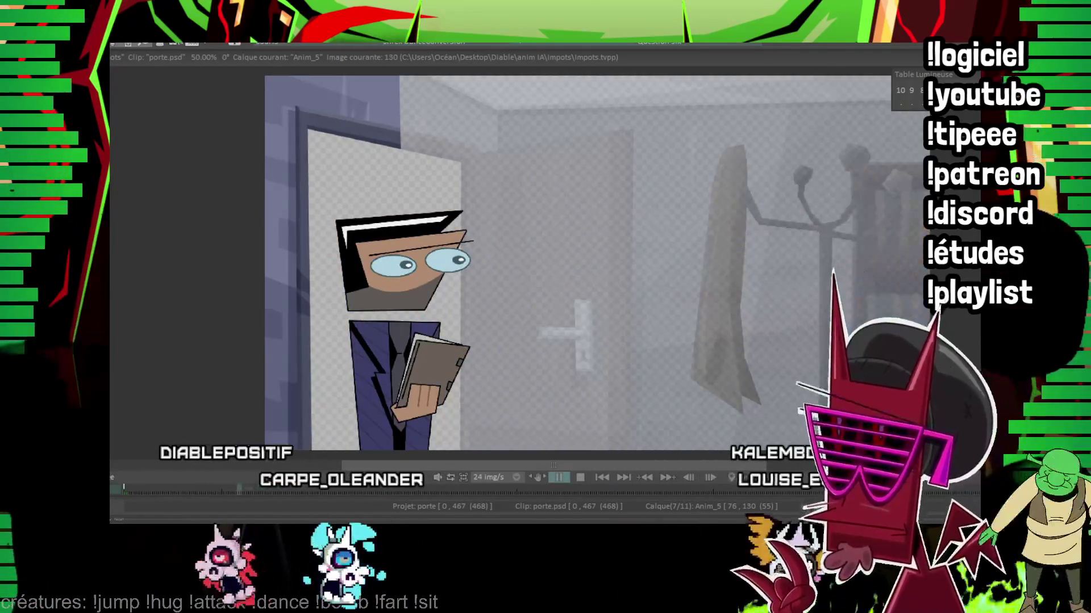
Step: Stop at frame 114 on Anim_5, replay the scene, then move to the first frame of a new layer
{"action": "key", "text": "Return"}
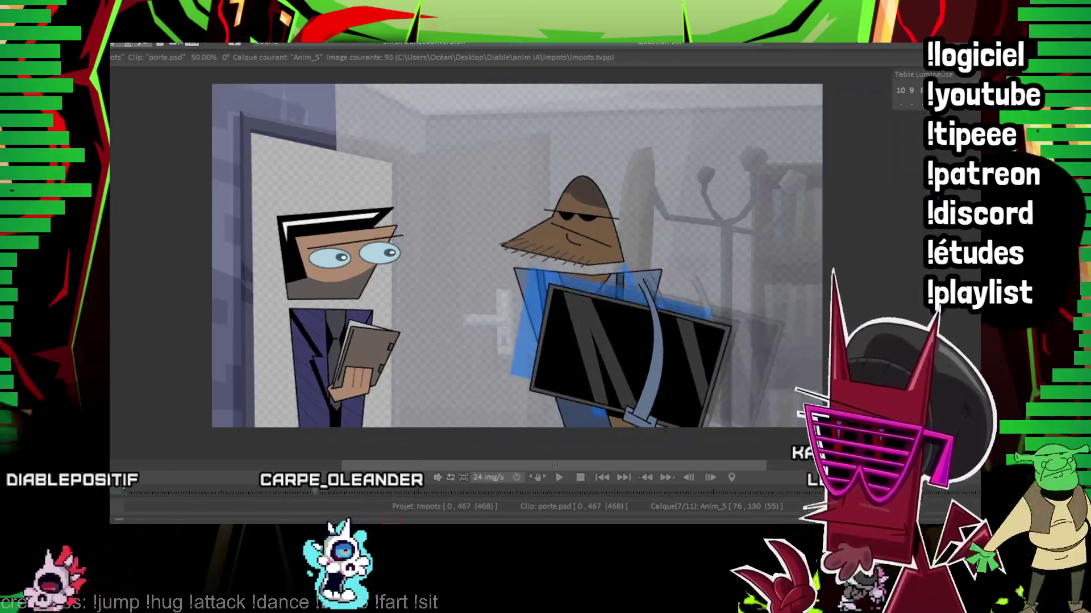
{"action": "key", "text": "Right"}
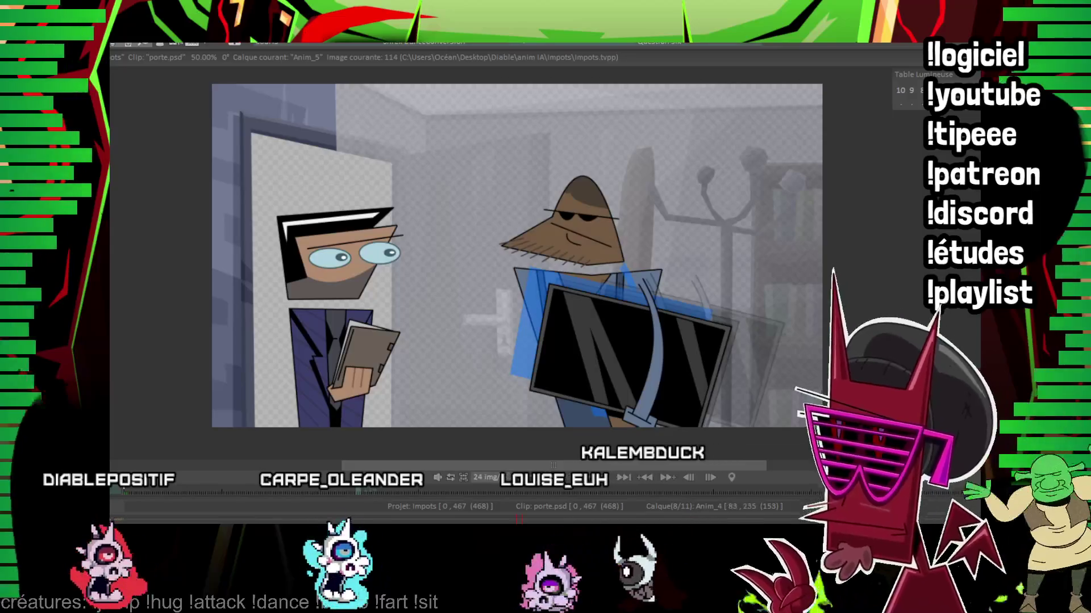
{"action": "key", "text": "Up"}
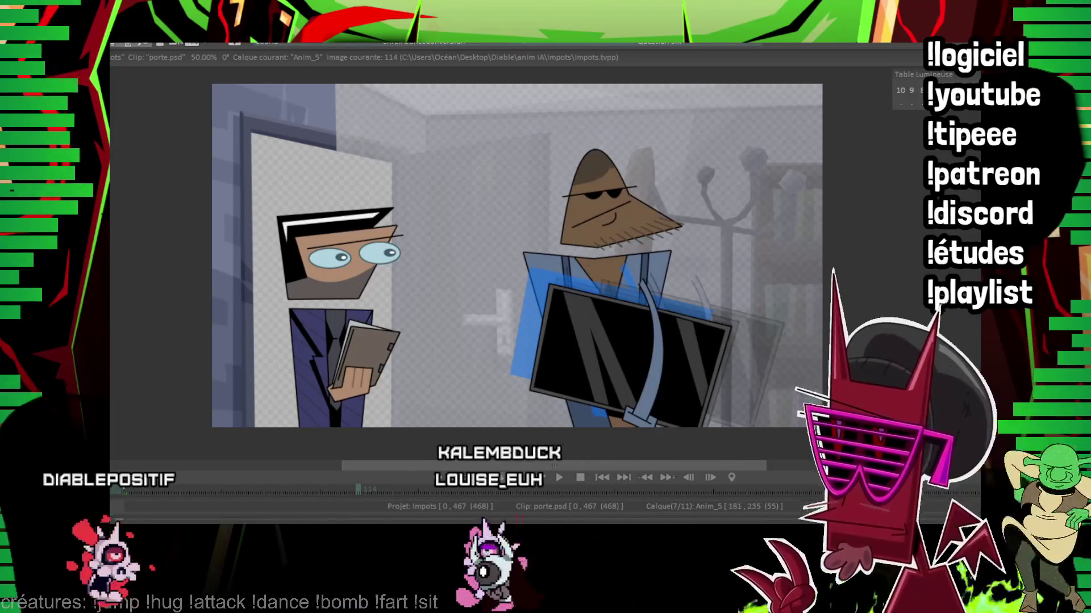
{"action": "key", "text": "Return"}
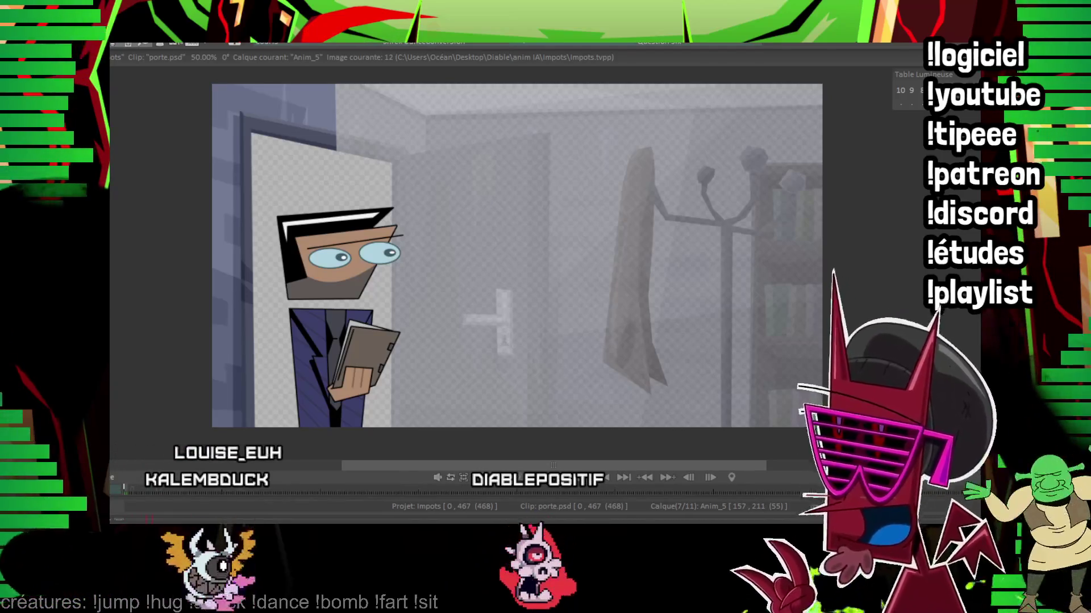
{"action": "key", "text": "Up"}
{"action": "key", "text": "Up"}
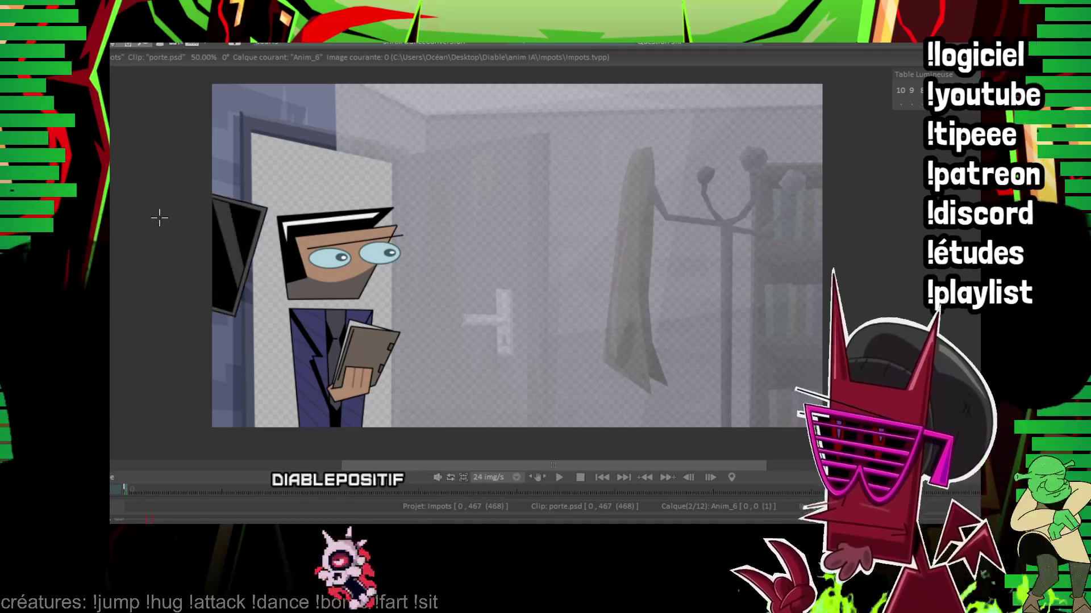
{"action": "scroll", "coordinate": [159, 219], "scroll_direction": "up", "scroll_amount": 2}
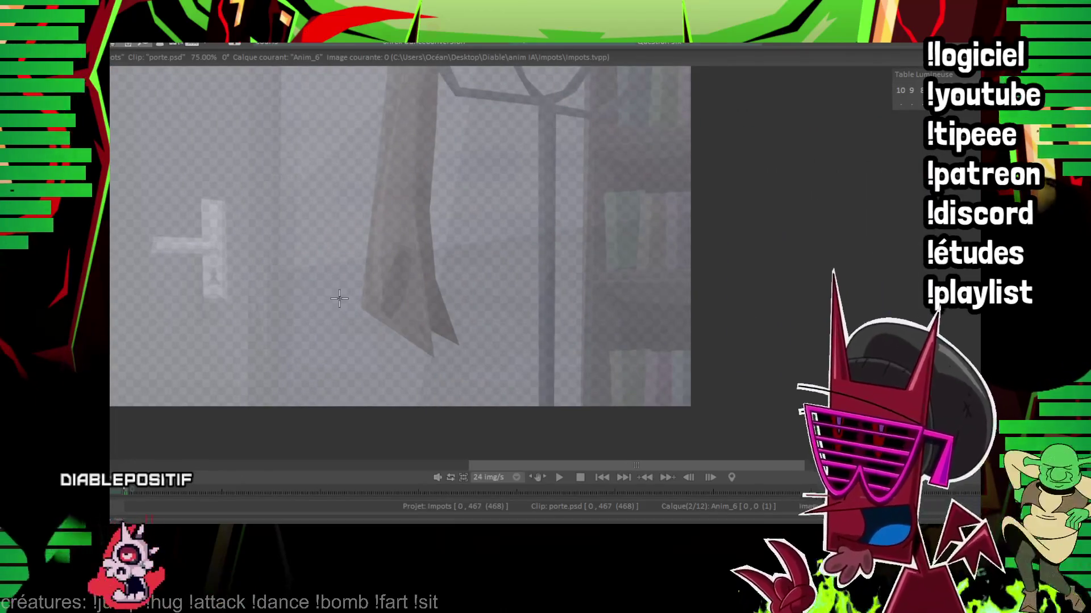
Step: Zoom onto the suited man and draw the strokes of the tall pointed outline on Anim_6
{"action": "left_click_drag", "start_coordinate": [501, 243], "coordinate": [452, 380]}
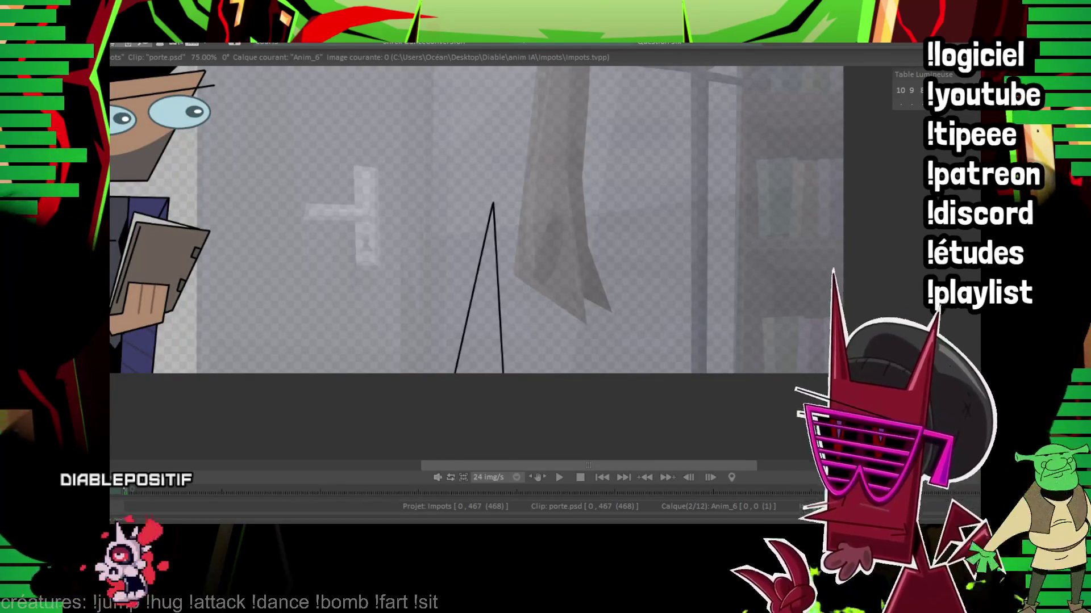
{"action": "scroll", "coordinate": [478, 256], "scroll_direction": "up", "scroll_amount": 2}
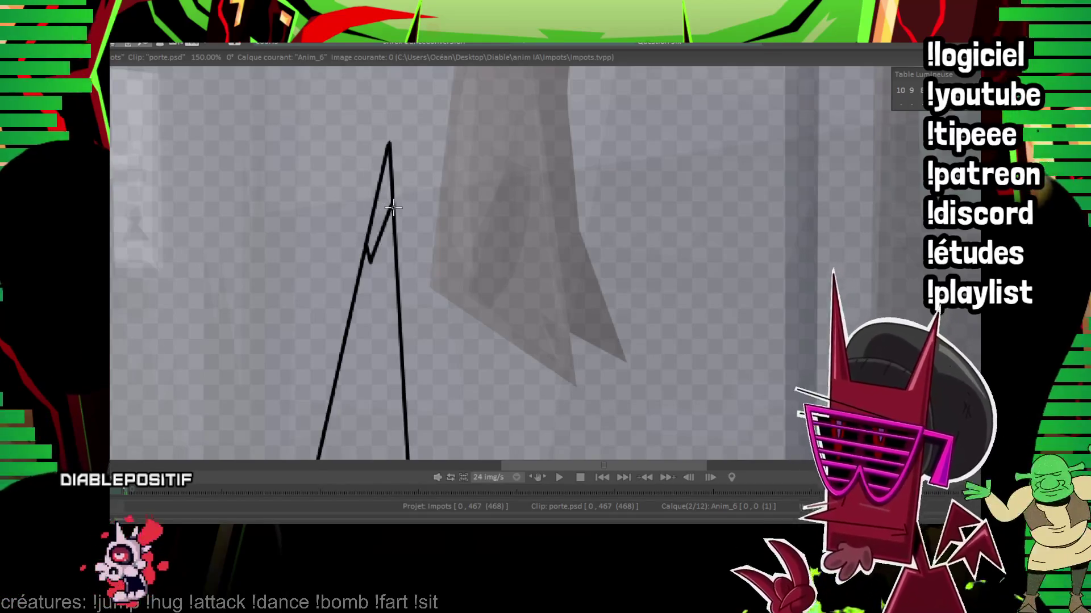
{"action": "left_click_drag", "start_coordinate": [394, 207], "coordinate": [396, 193]}
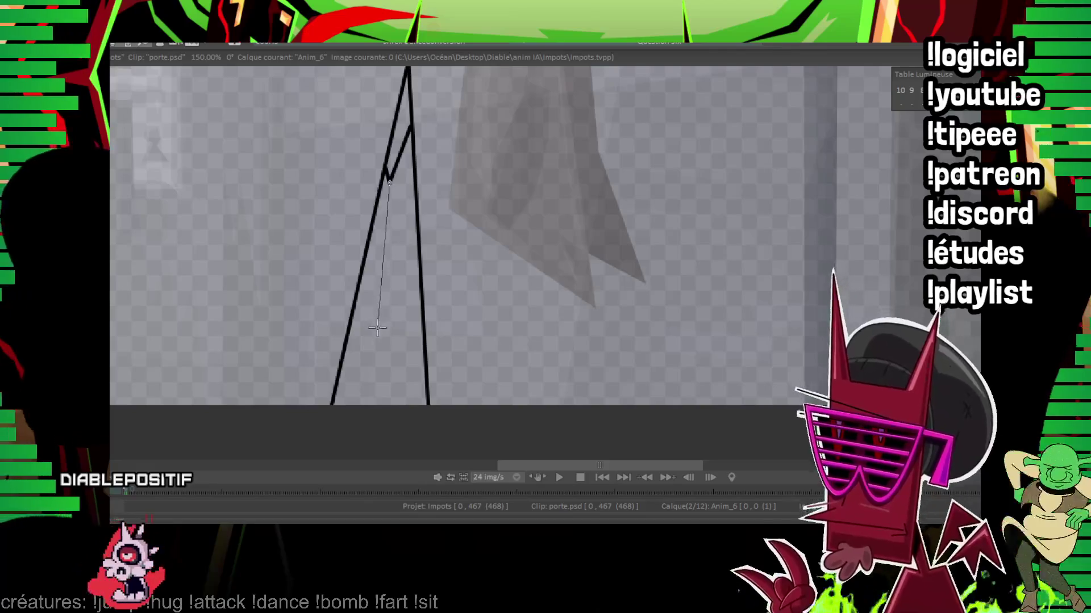
{"action": "mouse_move", "coordinate": [388, 181]}
{"action": "left_mouse_down"}
{"action": "mouse_move", "coordinate": [360, 344]}
{"action": "mouse_move", "coordinate": [426, 380]}
{"action": "left_mouse_up"}
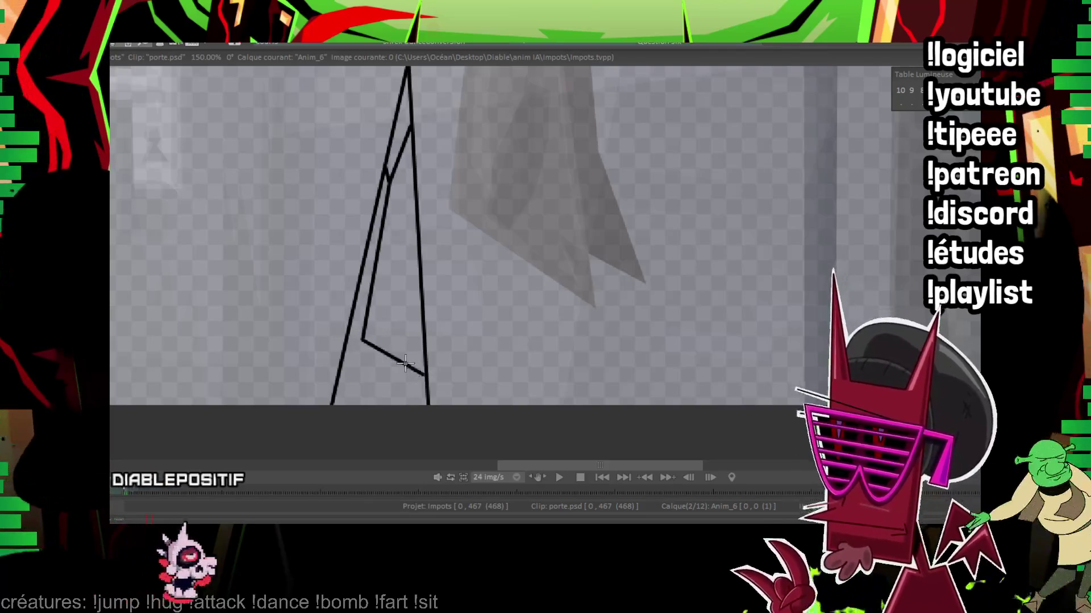
{"action": "left_click_drag", "start_coordinate": [341, 353], "coordinate": [464, 384]}
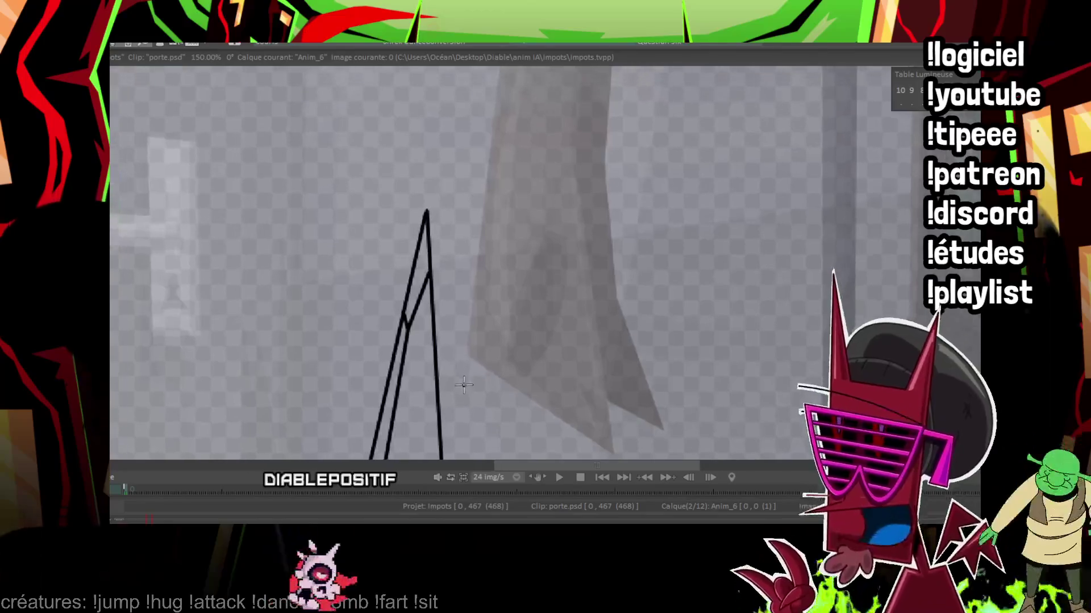
{"action": "mouse_move", "coordinate": [431, 266]}
{"action": "left_mouse_down"}
{"action": "mouse_move", "coordinate": [404, 248]}
{"action": "mouse_move", "coordinate": [398, 200]}
{"action": "left_mouse_up"}
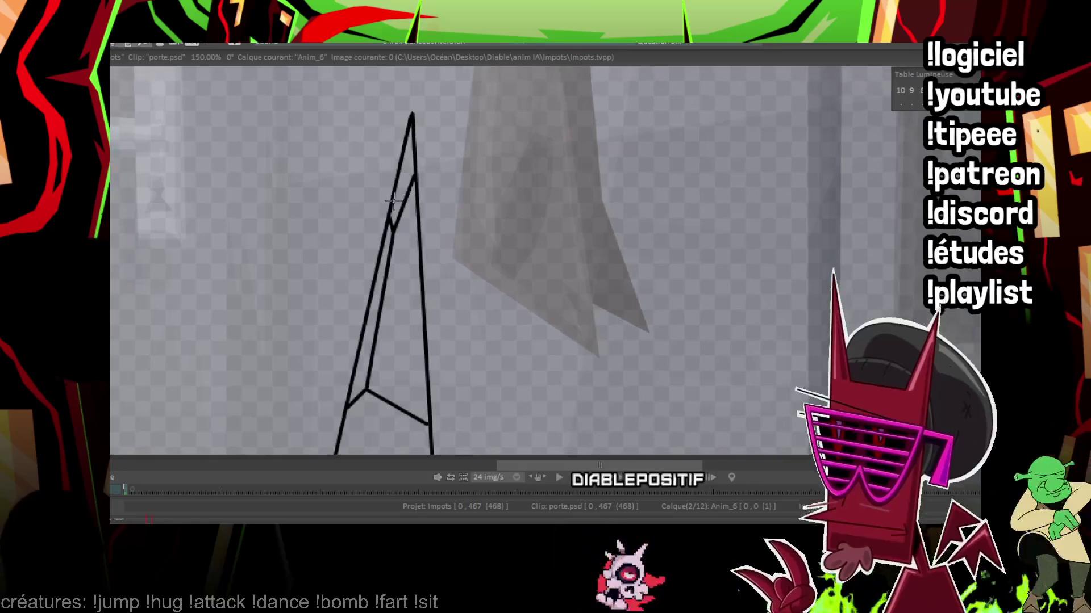
Step: Fill the outline's tip tan and its body brown, checking the shape from several positions
{"action": "left_click_drag", "start_coordinate": [366, 320], "coordinate": [372, 232]}
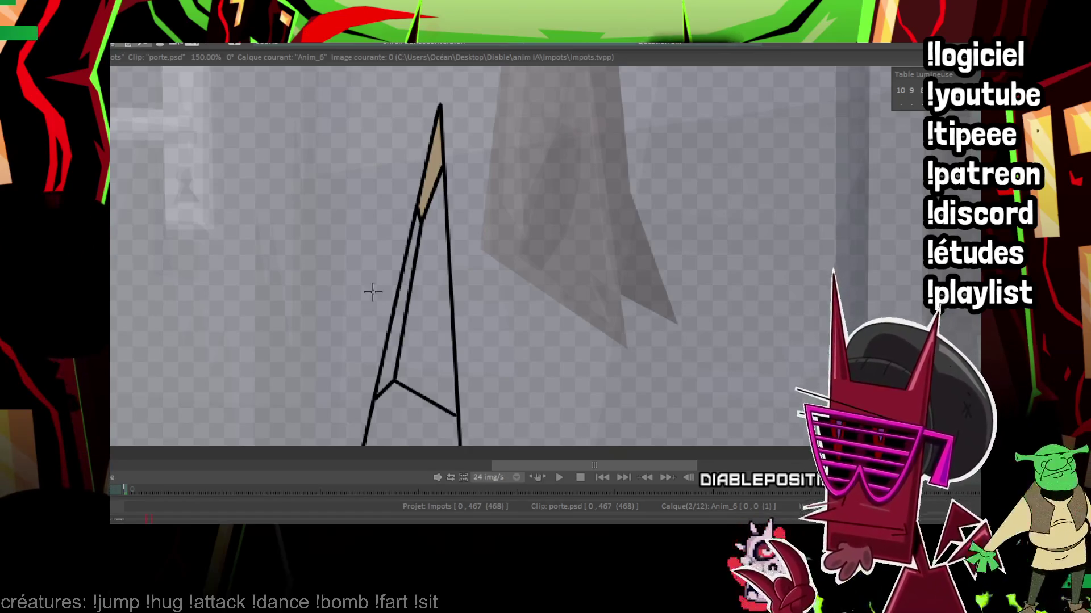
{"action": "left_click_drag", "start_coordinate": [430, 338], "coordinate": [407, 302]}
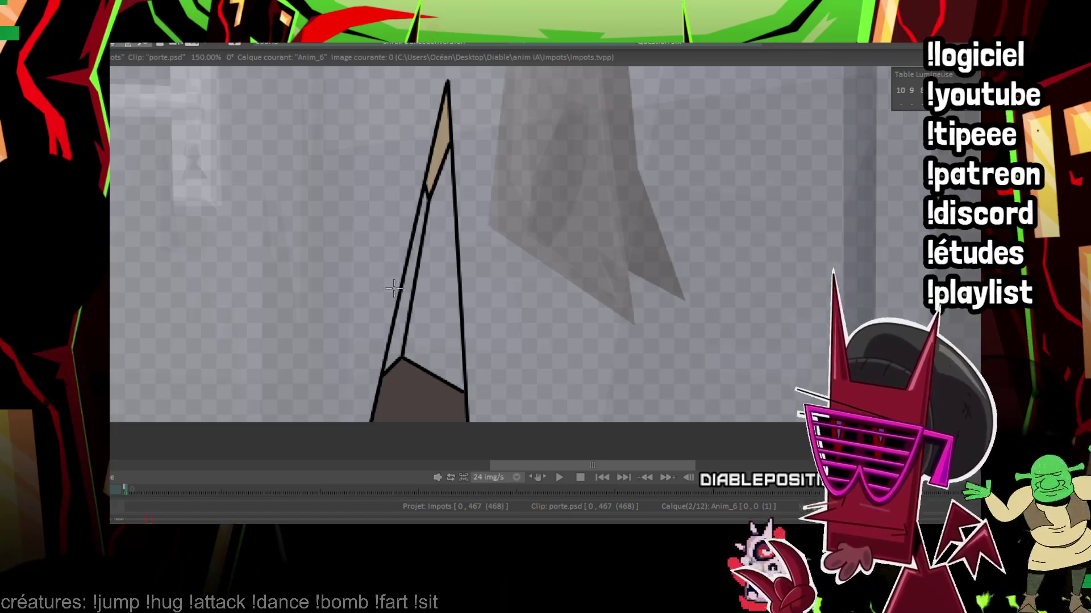
{"action": "left_click_drag", "start_coordinate": [461, 163], "coordinate": [436, 201]}
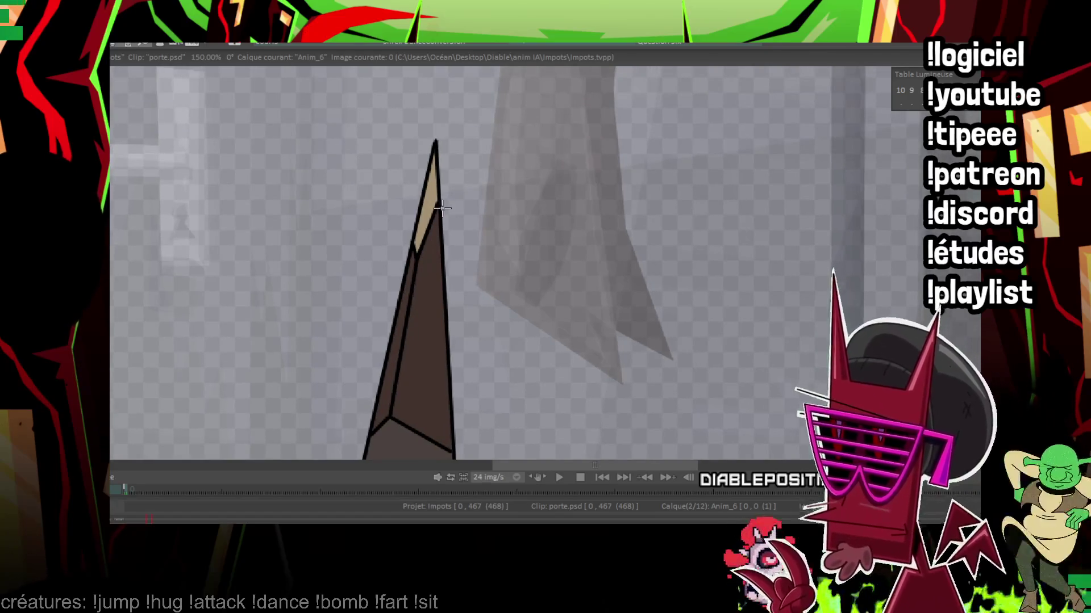
{"action": "scroll", "coordinate": [512, 184], "scroll_direction": "down", "scroll_amount": 4}
{"action": "scroll", "coordinate": [512, 184], "scroll_direction": "up", "scroll_amount": 3}
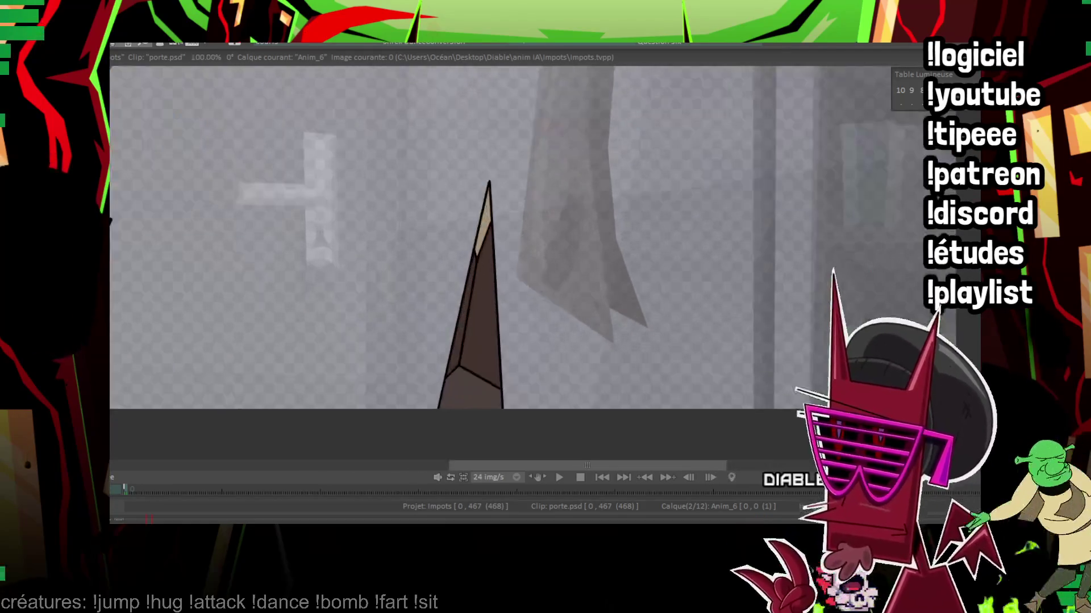
{"action": "left_click_drag", "start_coordinate": [512, 184], "coordinate": [486, 225]}
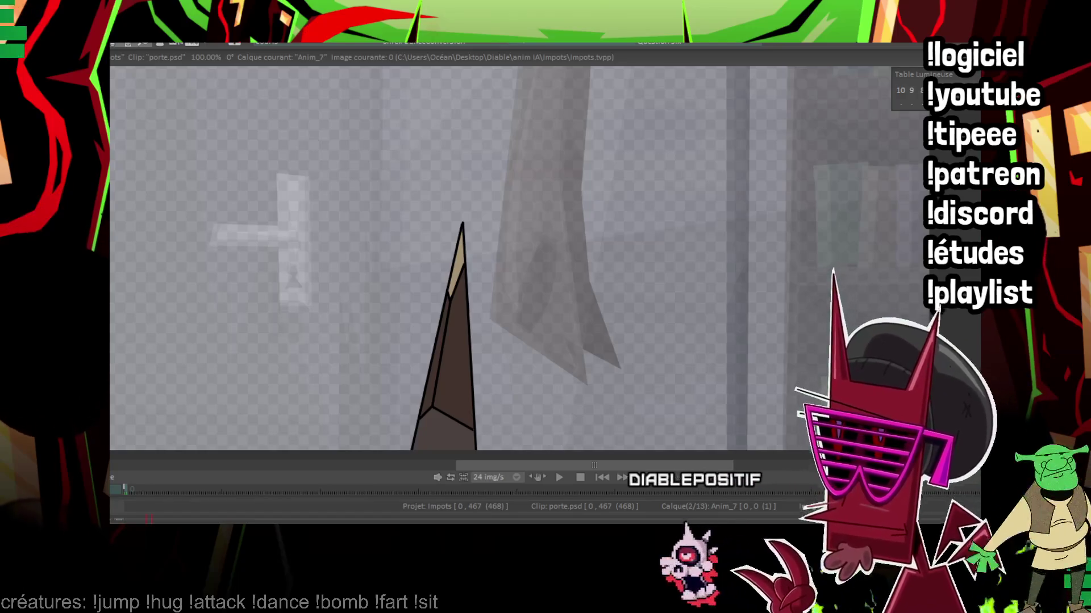
Step: Draw the large triangular eye outline above the pointed shape on Anim_7
{"action": "left_click_drag", "start_coordinate": [329, 128], "coordinate": [276, 206]}
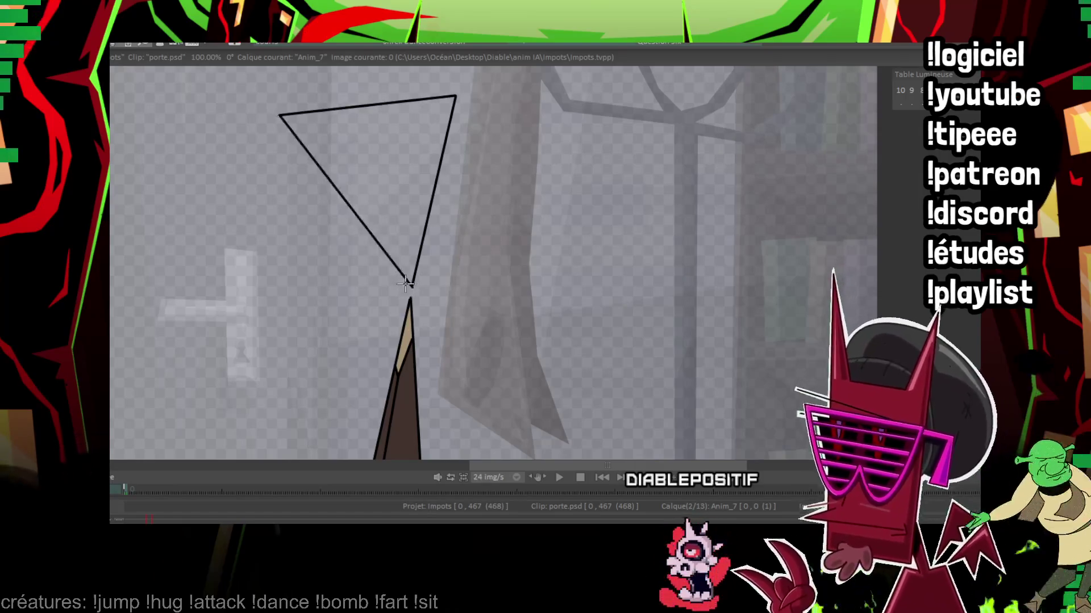
{"action": "left_click_drag", "start_coordinate": [409, 287], "coordinate": [497, 292]}
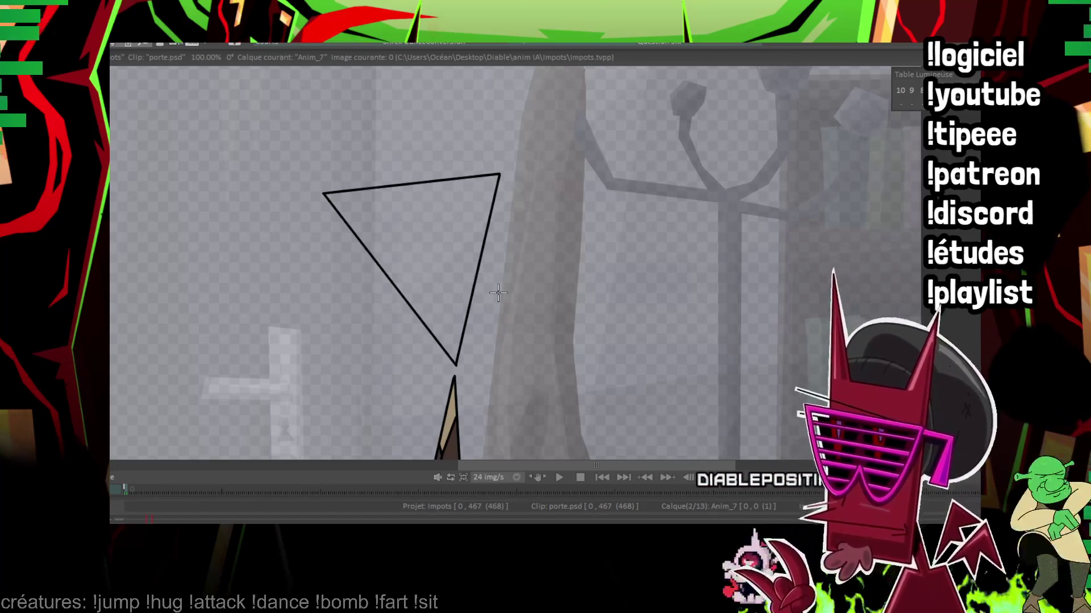
{"action": "left_click_drag", "start_coordinate": [497, 292], "coordinate": [656, 123]}
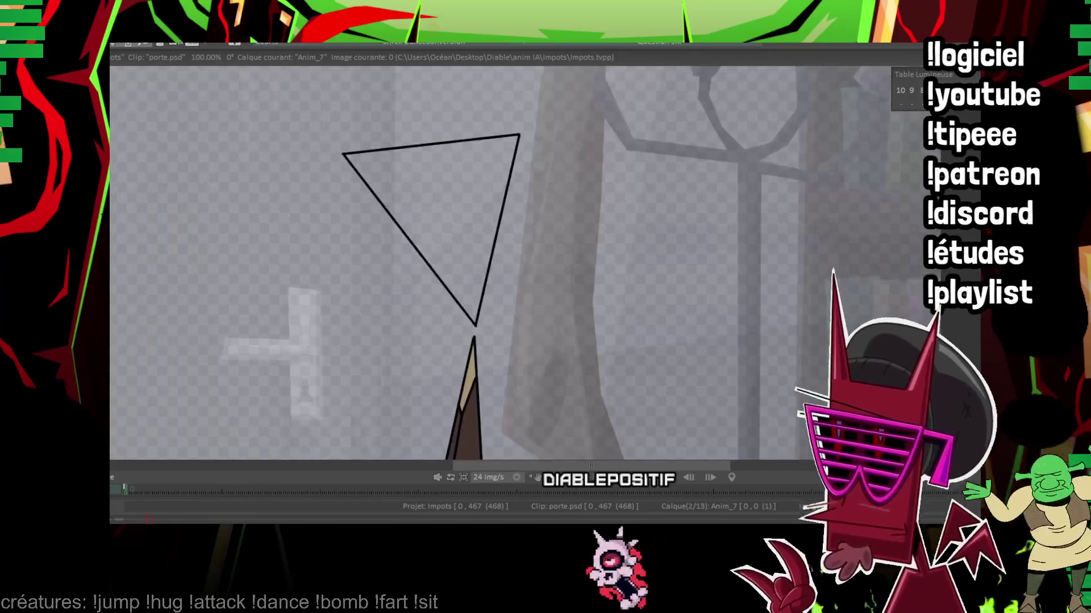
{"action": "scroll", "coordinate": [490, 211], "scroll_direction": "up", "scroll_amount": 2}
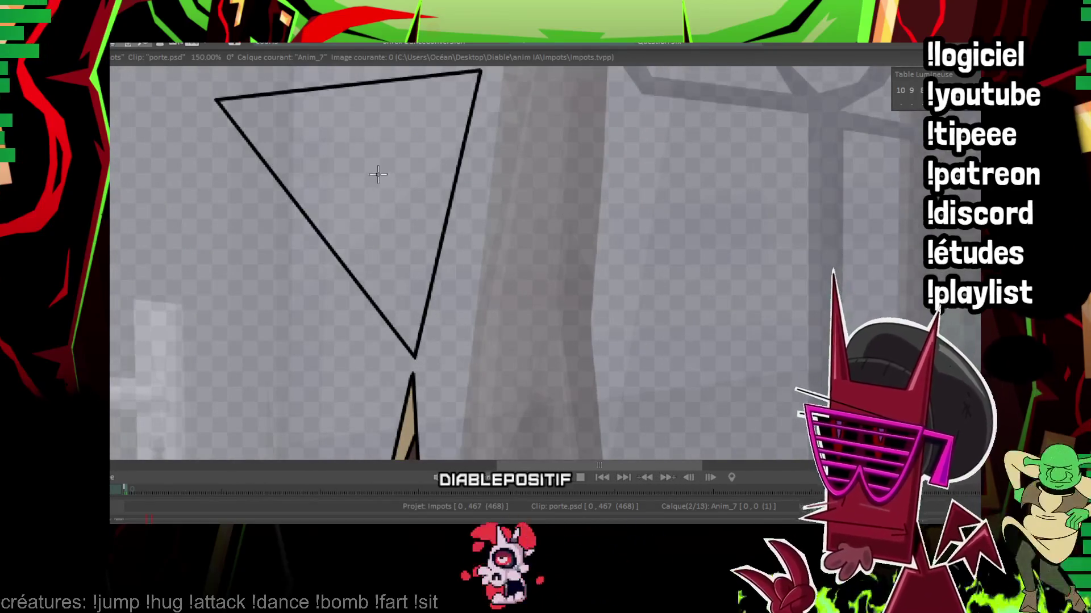
{"action": "left_click_drag", "start_coordinate": [377, 173], "coordinate": [359, 188]}
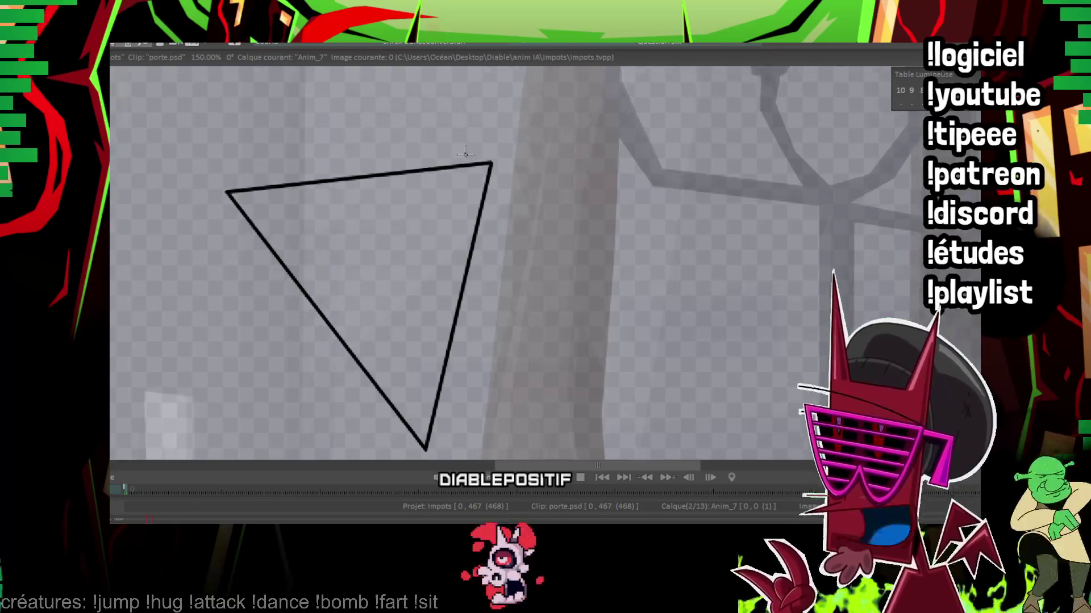
Step: Draw the curved pupil line along the triangle's right edge and fill it black
{"action": "left_click_drag", "start_coordinate": [451, 107], "coordinate": [497, 92]}
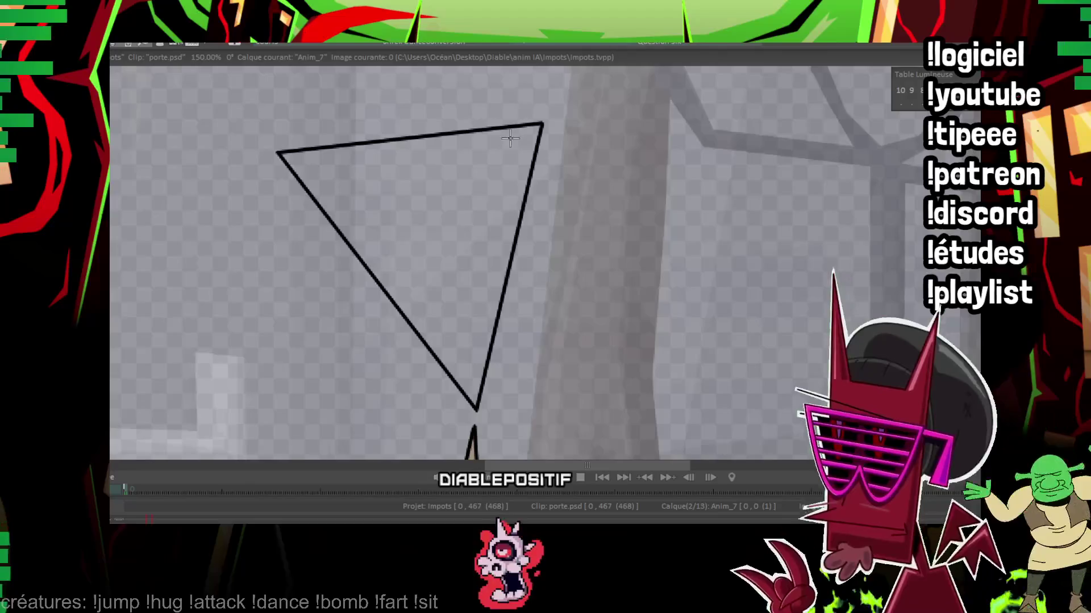
{"action": "left_click_drag", "start_coordinate": [510, 139], "coordinate": [435, 130]}
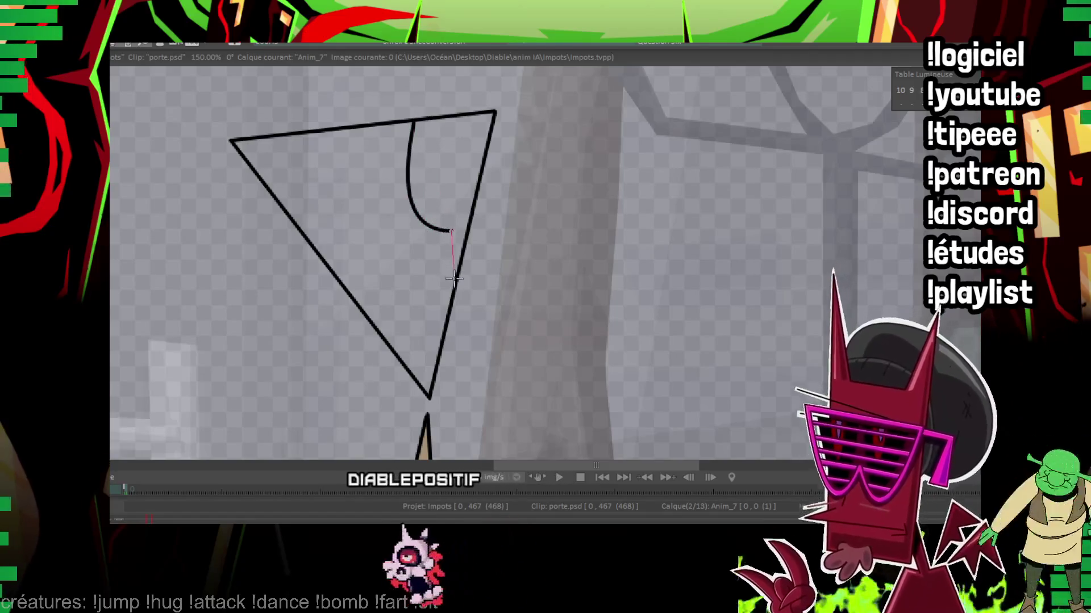
{"action": "mouse_move", "coordinate": [426, 260]}
{"action": "left_mouse_down"}
{"action": "mouse_move", "coordinate": [478, 247]}
{"action": "mouse_move", "coordinate": [499, 186]}
{"action": "mouse_move", "coordinate": [465, 201]}
{"action": "mouse_move", "coordinate": [421, 121]}
{"action": "left_mouse_up"}
{"action": "left_click", "coordinate": [477, 183]}
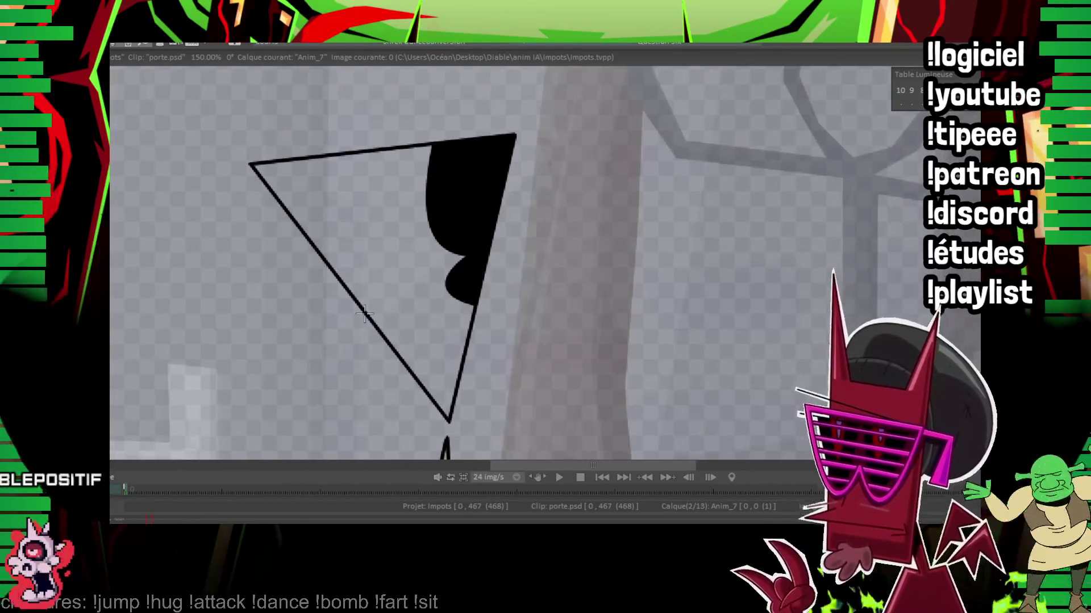
Step: Look over the triangular face and dab a first small brown spot onto it
{"action": "left_click_drag", "start_coordinate": [345, 314], "coordinate": [349, 189]}
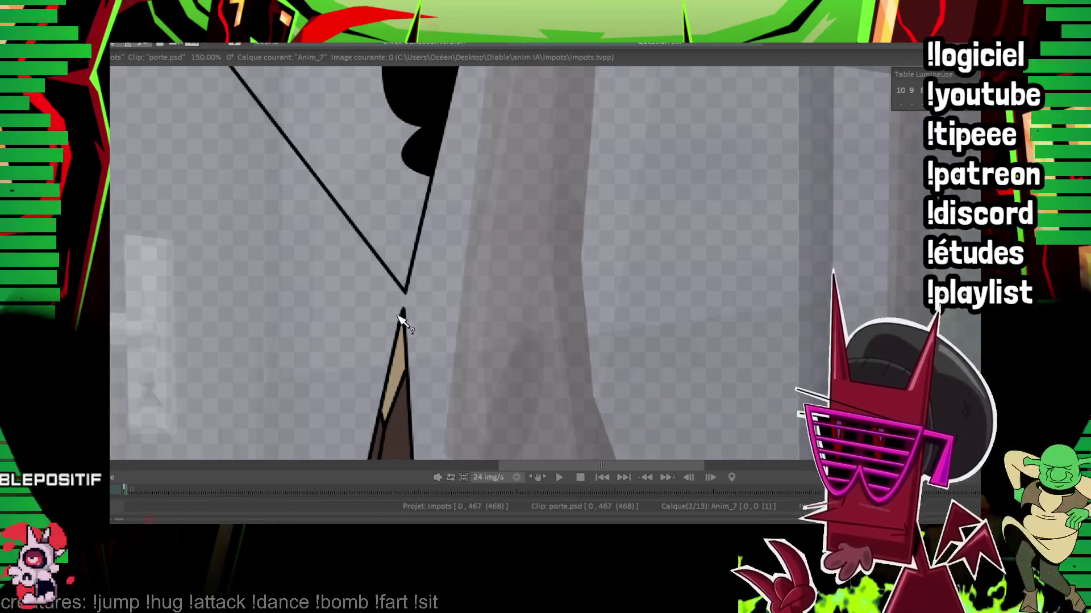
{"action": "left_click_drag", "start_coordinate": [385, 319], "coordinate": [315, 196]}
{"action": "scroll", "coordinate": [316, 196], "scroll_direction": "down", "scroll_amount": 2}
{"action": "scroll", "coordinate": [460, 256], "scroll_direction": "up", "scroll_amount": 2}
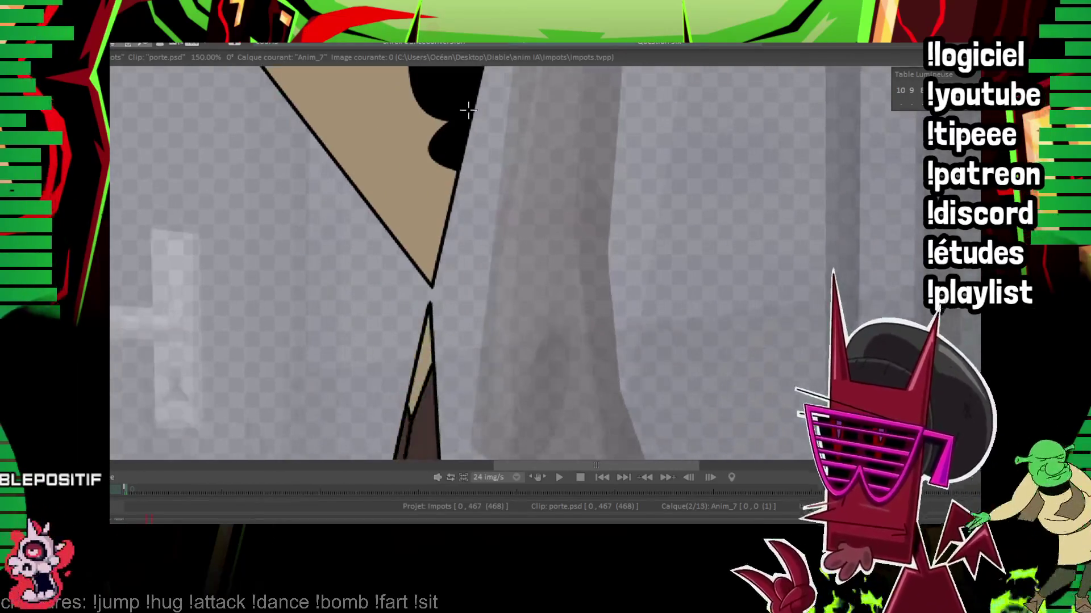
{"action": "scroll", "coordinate": [461, 256], "scroll_direction": "down", "scroll_amount": 3}
{"action": "scroll", "coordinate": [460, 255], "scroll_direction": "down", "scroll_amount": 1}
{"action": "scroll", "coordinate": [460, 256], "scroll_direction": "up", "scroll_amount": 1}
{"action": "scroll", "coordinate": [460, 256], "scroll_direction": "up", "scroll_amount": 4}
{"action": "left_click_drag", "start_coordinate": [205, 110], "coordinate": [258, 218]}
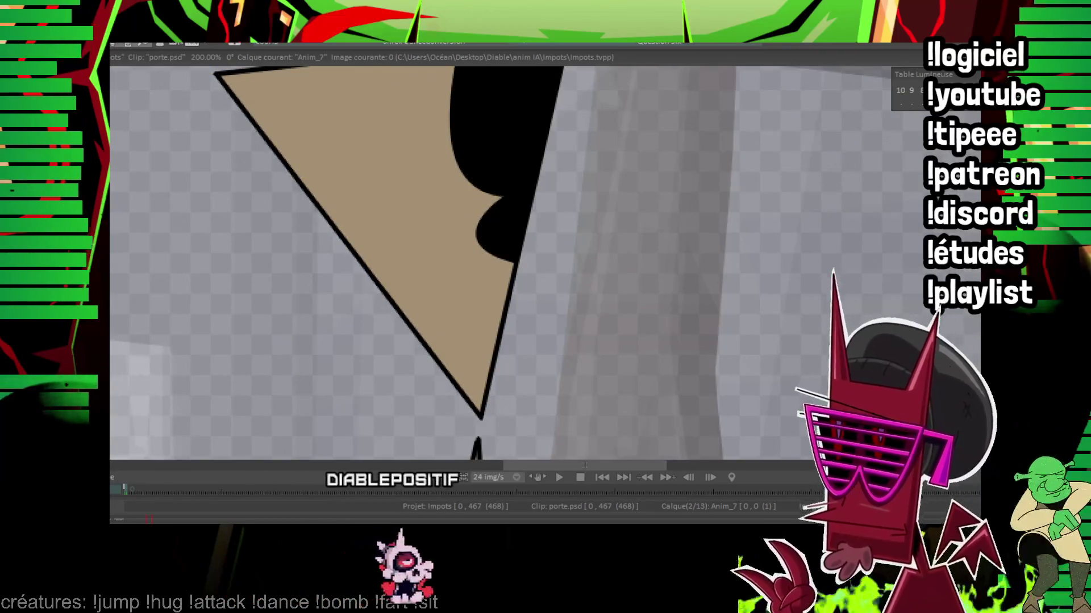
{"action": "left_click", "coordinate": [473, 274]}
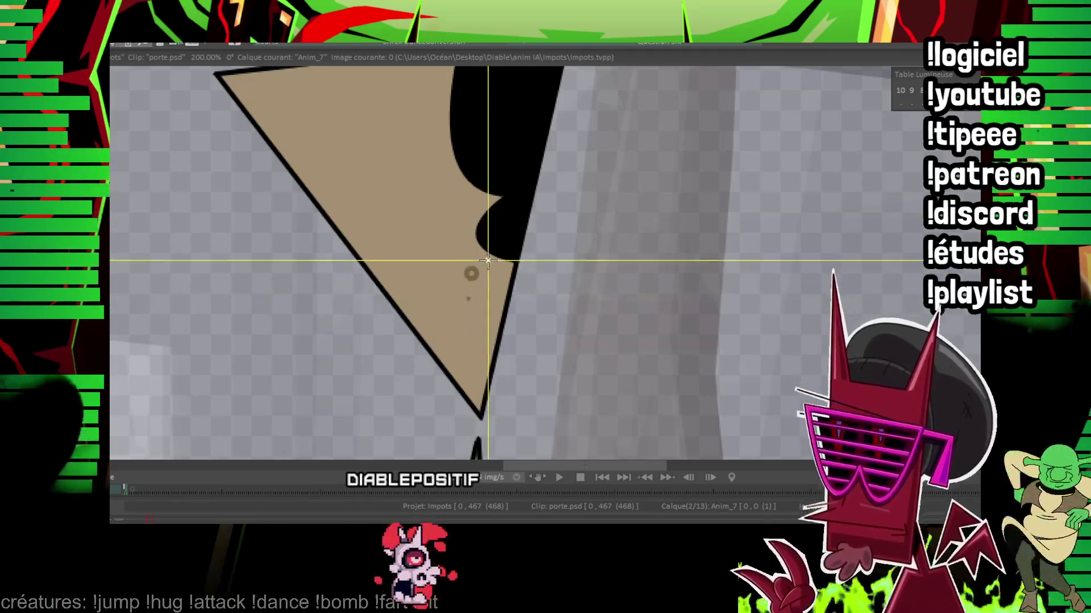
{"action": "left_click_drag", "start_coordinate": [467, 299], "coordinate": [483, 388]}
Step: Dot three more brown spots near the face's upper left and recheck the whole face
{"action": "left_click", "coordinate": [335, 177]}
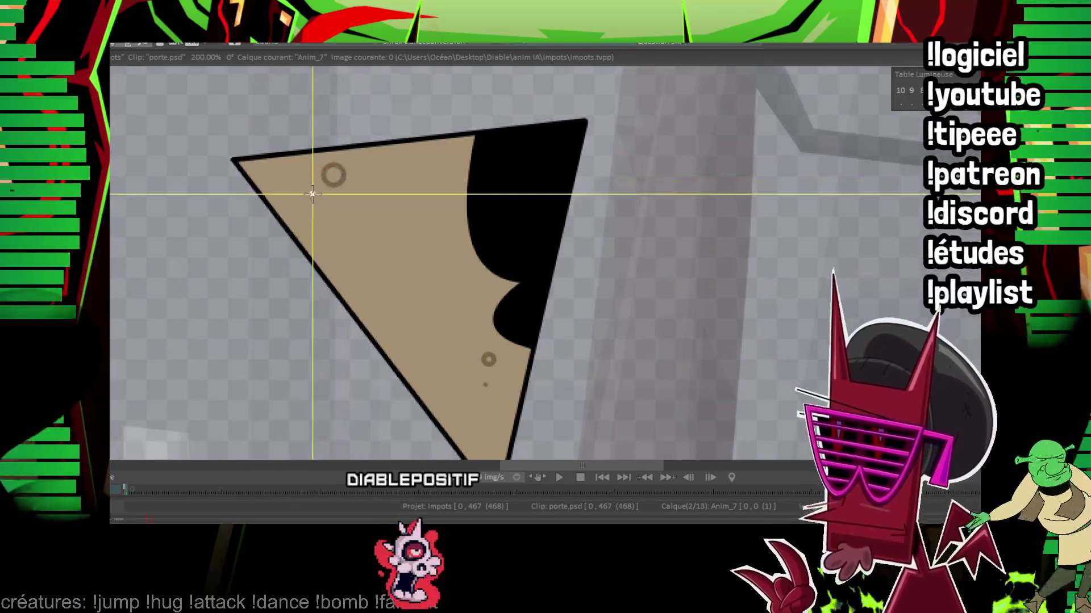
{"action": "left_click", "coordinate": [295, 185]}
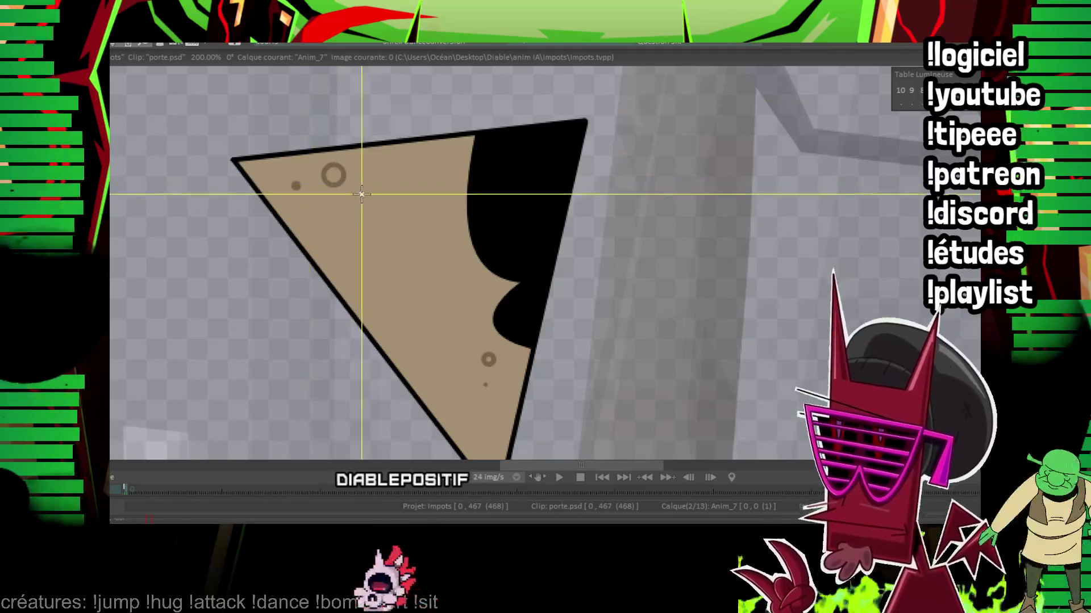
{"action": "left_click", "coordinate": [361, 194]}
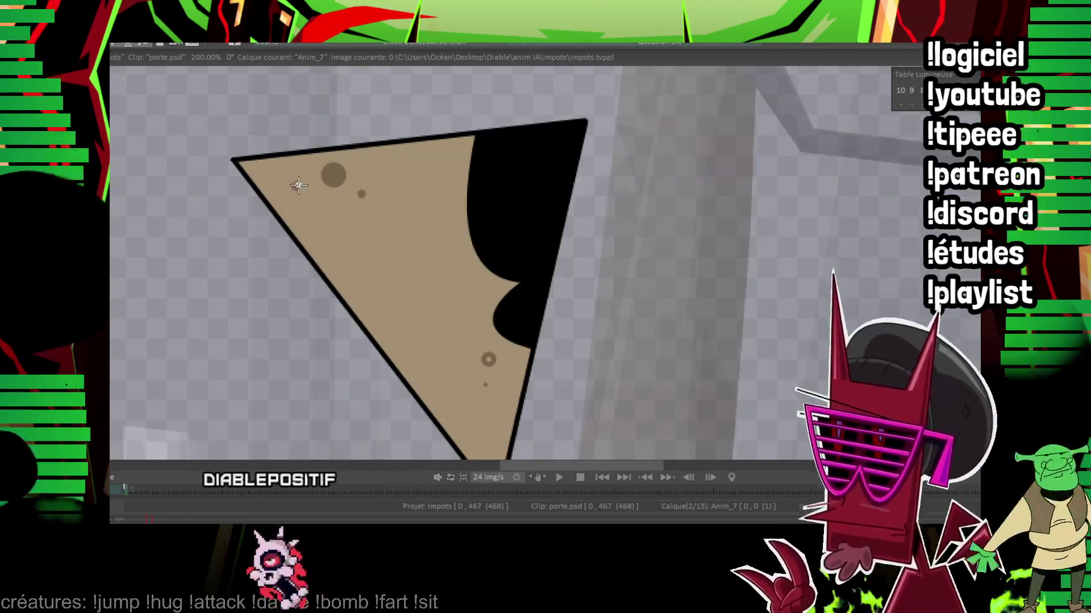
{"action": "left_click_drag", "start_coordinate": [575, 328], "coordinate": [580, 188]}
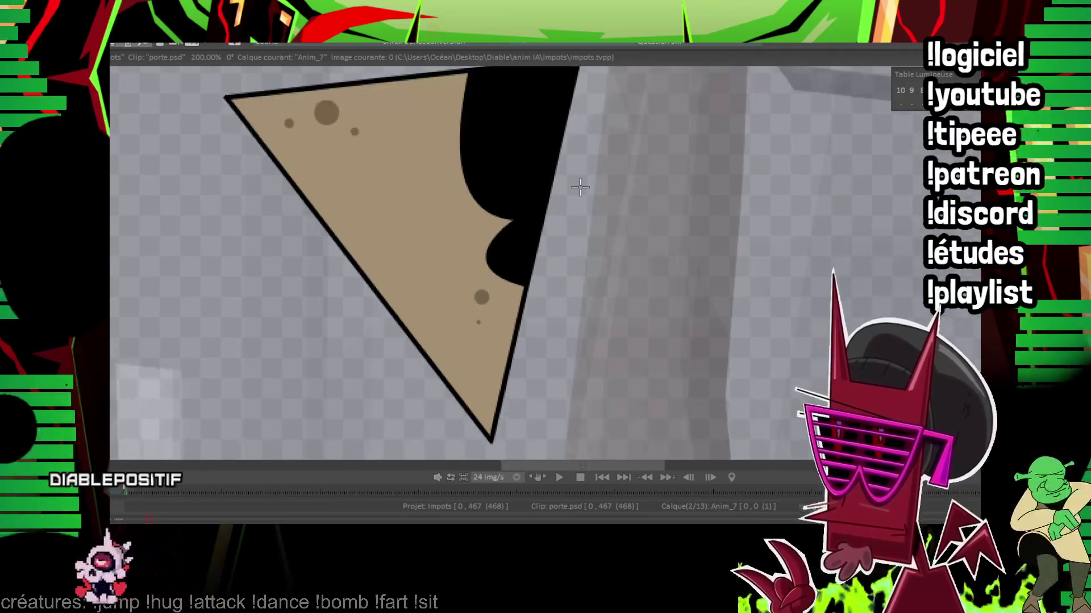
{"action": "scroll", "coordinate": [511, 255], "scroll_direction": "down", "scroll_amount": 3}
{"action": "scroll", "coordinate": [512, 256], "scroll_direction": "down", "scroll_amount": 2}
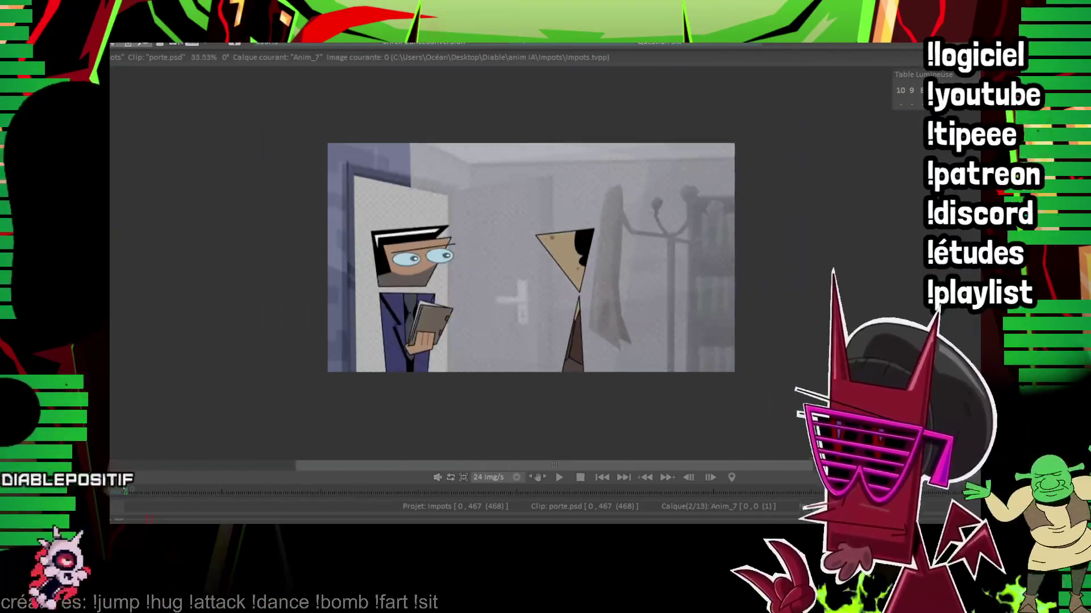
{"action": "scroll", "coordinate": [426, 239], "scroll_direction": "up", "scroll_amount": 4}
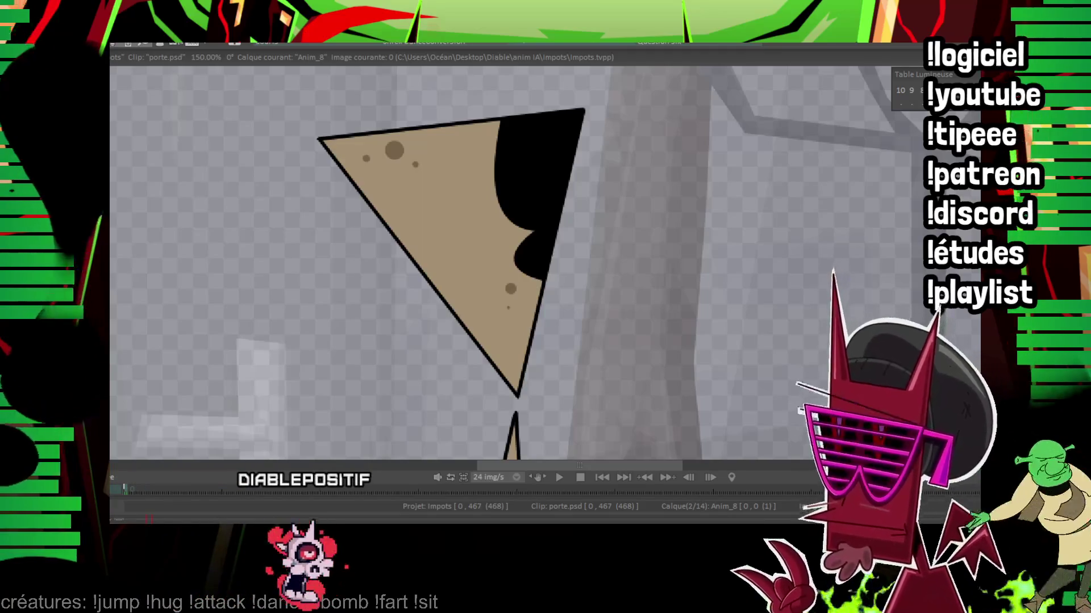
{"action": "mouse_move", "coordinate": [398, 179]}
{"action": "left_mouse_down"}
{"action": "mouse_move", "coordinate": [426, 221]}
{"action": "mouse_move", "coordinate": [299, 180]}
{"action": "mouse_move", "coordinate": [341, 234]}
{"action": "left_mouse_up"}
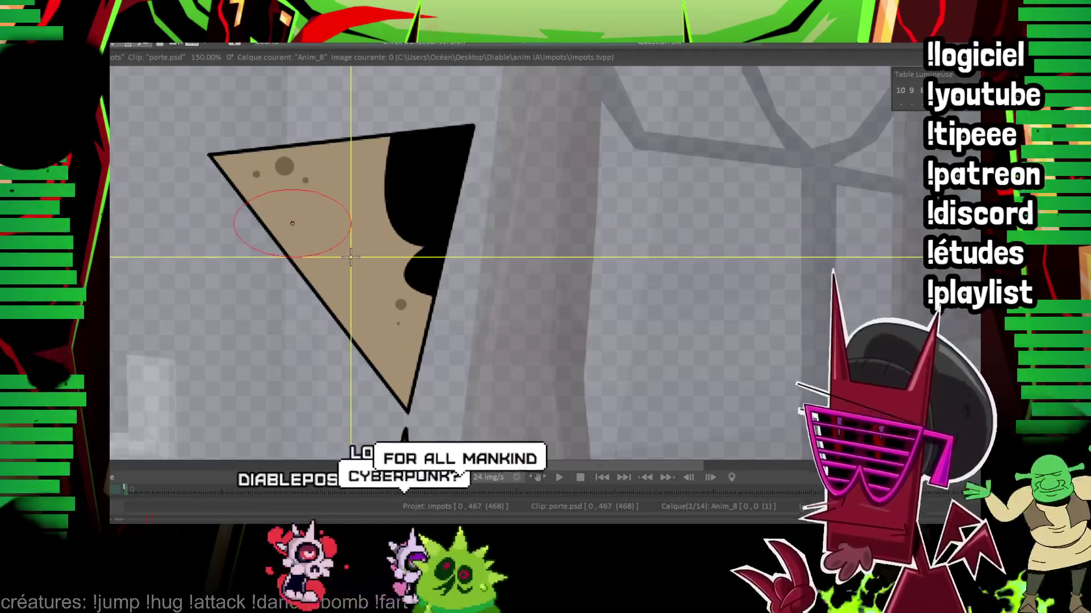
{"action": "left_click", "coordinate": [351, 256]}
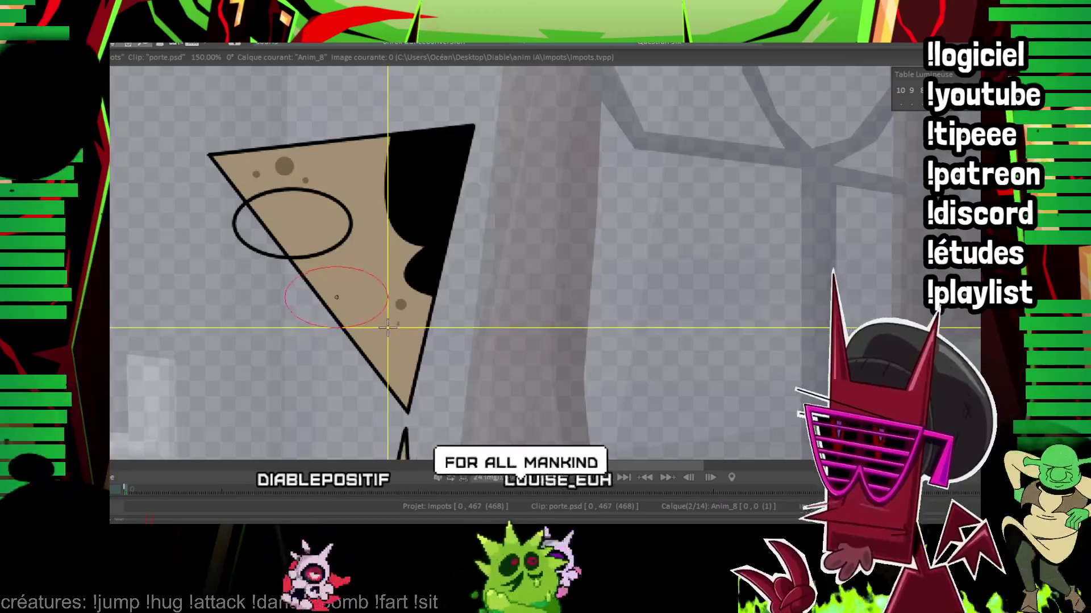
{"action": "left_click_drag", "start_coordinate": [337, 297], "coordinate": [390, 330]}
{"action": "left_click", "coordinate": [390, 330]}
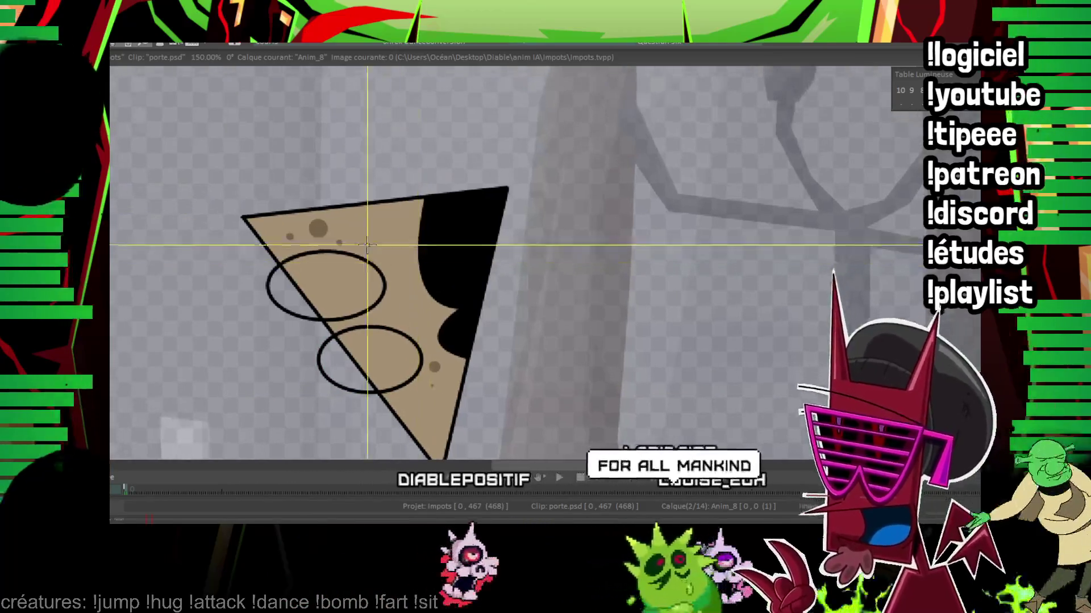
{"action": "left_click_drag", "start_coordinate": [340, 241], "coordinate": [381, 223]}
{"action": "scroll", "coordinate": [407, 241], "scroll_direction": "down", "scroll_amount": 2}
{"action": "mouse_move", "coordinate": [338, 299]}
{"action": "left_mouse_down"}
{"action": "mouse_move", "coordinate": [375, 331]}
{"action": "mouse_move", "coordinate": [516, 173]}
{"action": "left_mouse_up"}
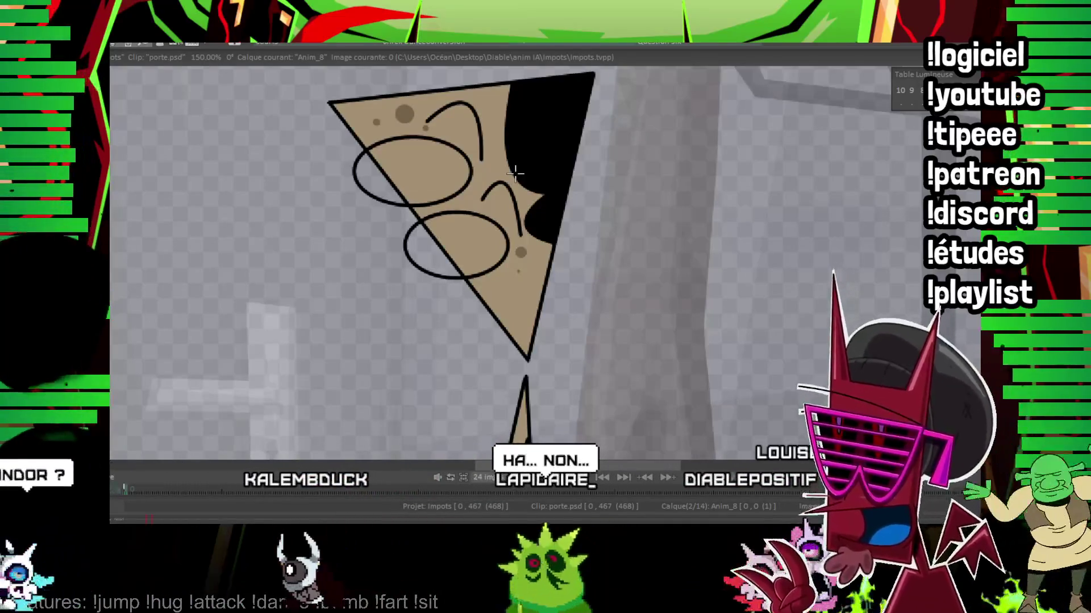
{"action": "mouse_move", "coordinate": [515, 172]}
{"action": "left_mouse_down"}
{"action": "mouse_move", "coordinate": [689, 269]}
{"action": "mouse_move", "coordinate": [507, 256]}
{"action": "left_mouse_up"}
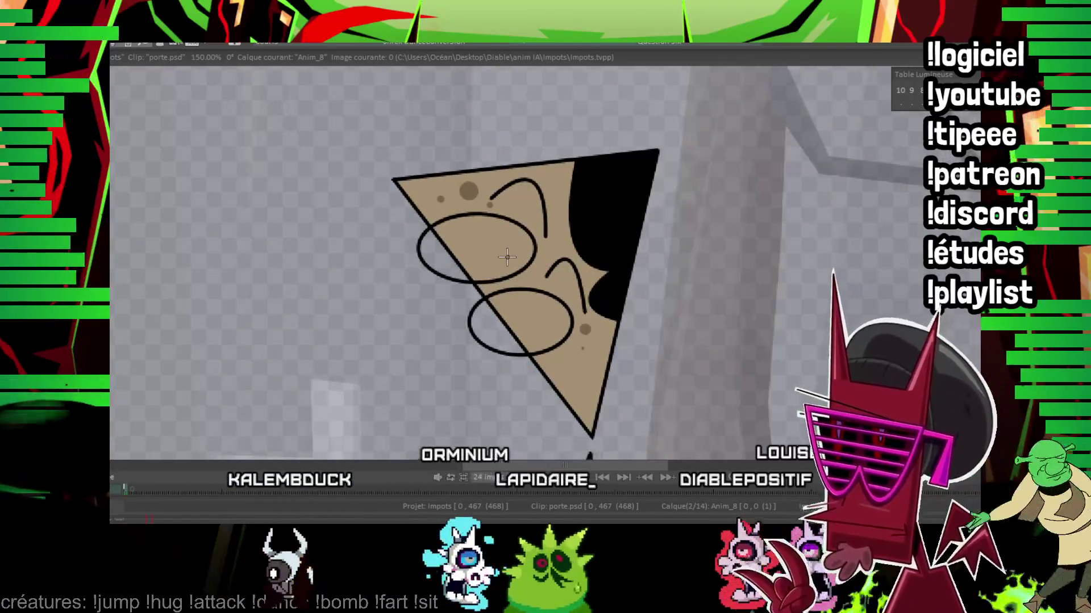
{"action": "left_click_drag", "start_coordinate": [189, 205], "coordinate": [407, 244]}
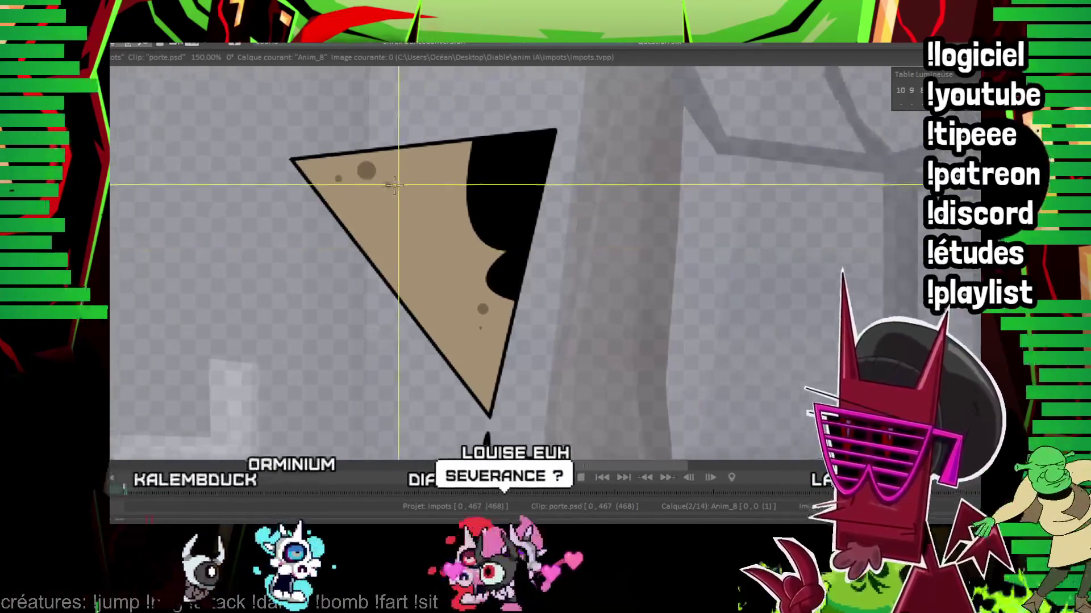
{"action": "left_click_drag", "start_coordinate": [234, 183], "coordinate": [85, 196]}
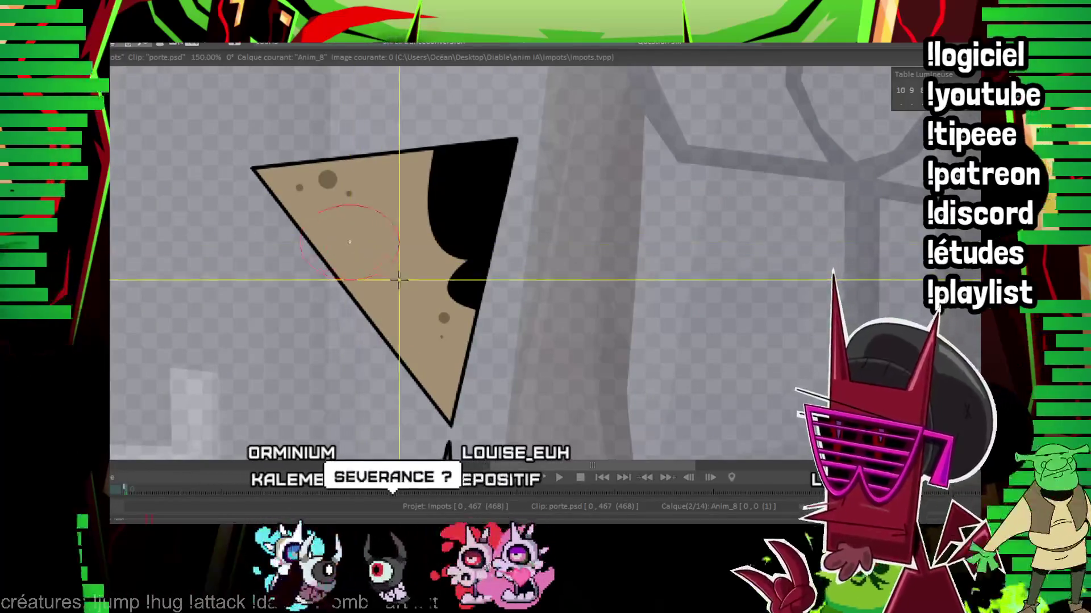
Step: Draw the brown eye outline, a wrinkle curve and the lower eye's brown pupil on Anim_8
{"action": "mouse_move", "coordinate": [350, 238]}
{"action": "left_mouse_down"}
{"action": "mouse_move", "coordinate": [362, 298]}
{"action": "mouse_move", "coordinate": [401, 333]}
{"action": "left_mouse_up"}
{"action": "key", "text": "ctrl+z"}
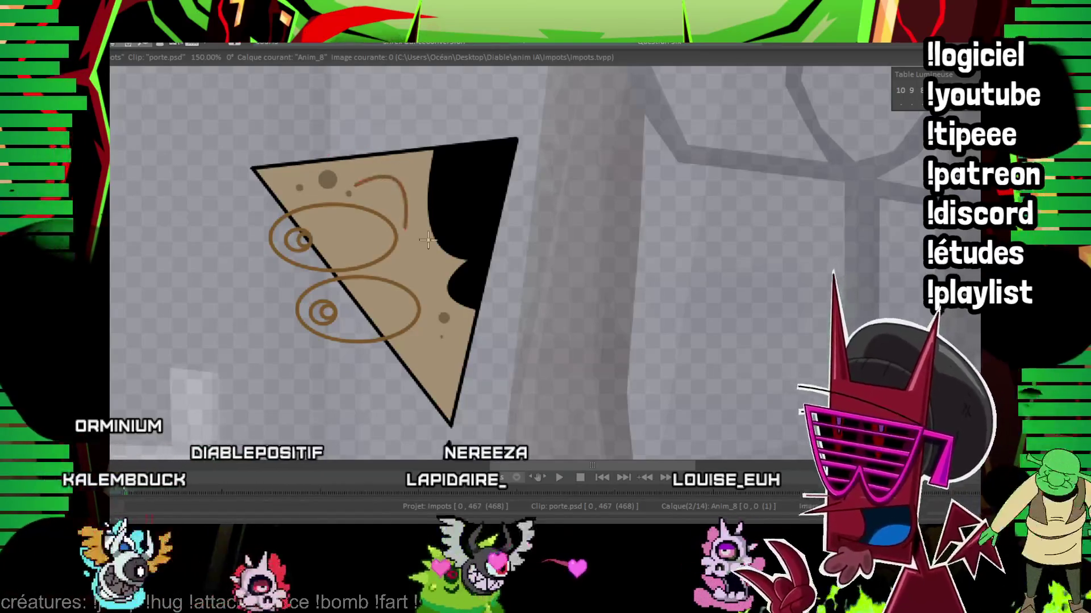
{"action": "left_click_drag", "start_coordinate": [402, 264], "coordinate": [438, 308]}
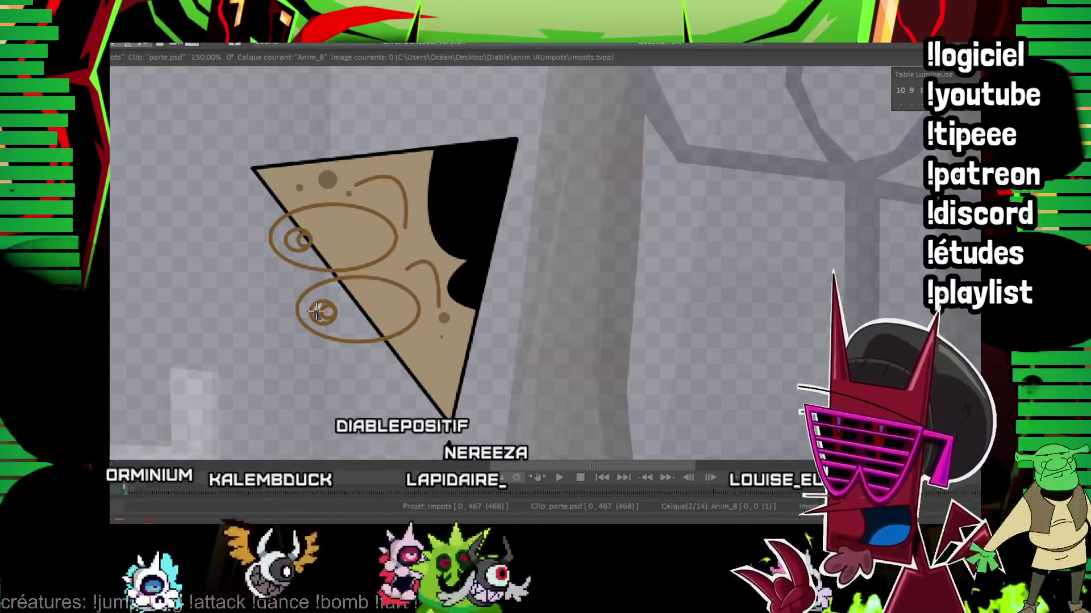
{"action": "left_click_drag", "start_coordinate": [320, 311], "coordinate": [330, 315]}
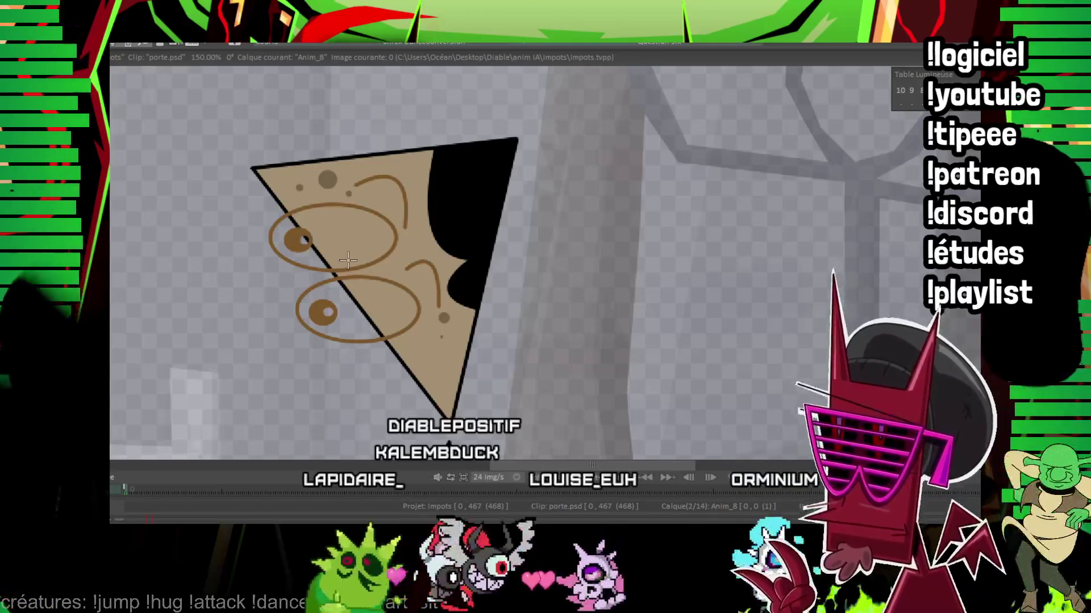
Step: Fill both oval eyes with tan, redoing the upper fill after a miss
{"action": "left_click", "coordinate": [303, 241]}
{"action": "key", "text": "ctrl+z"}
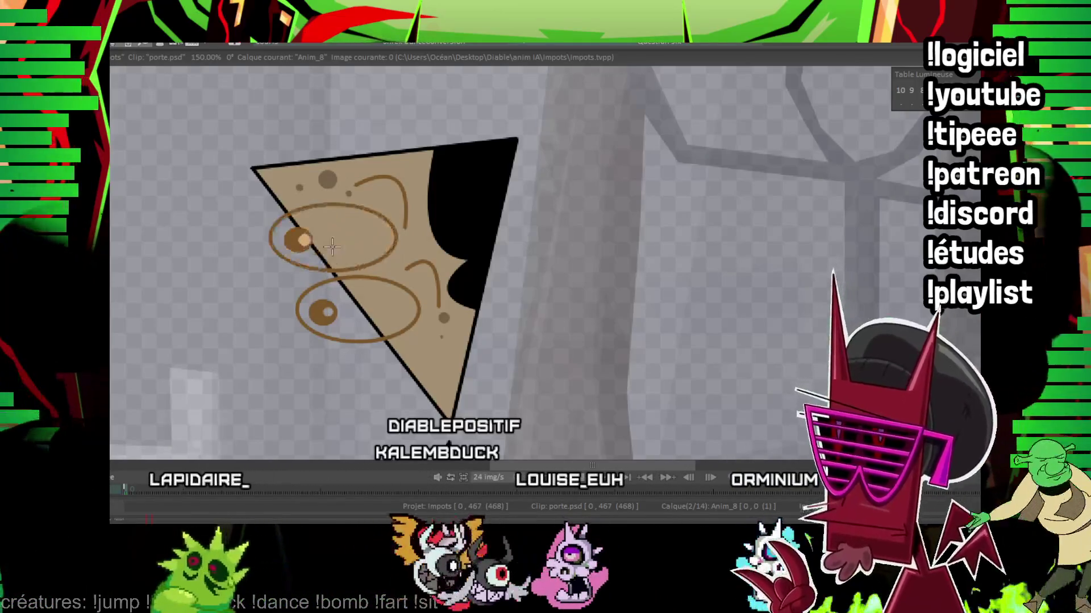
{"action": "left_click", "coordinate": [322, 230]}
{"action": "left_click", "coordinate": [358, 311]}
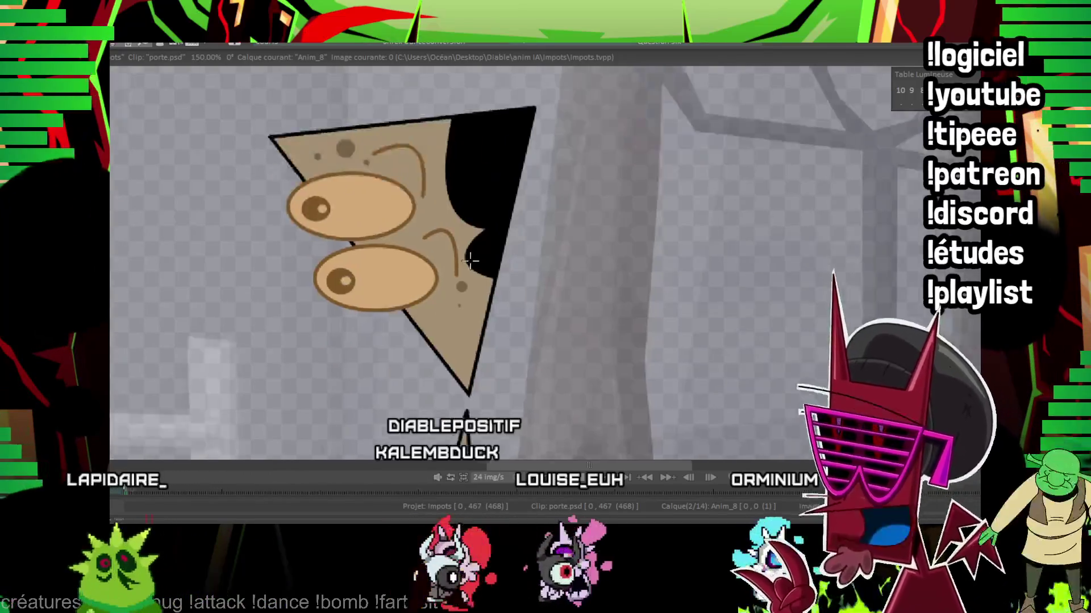
{"action": "scroll", "coordinate": [383, 282], "scroll_direction": "down", "scroll_amount": 1}
{"action": "scroll", "coordinate": [383, 281], "scroll_direction": "down", "scroll_amount": 1}
{"action": "scroll", "coordinate": [384, 282], "scroll_direction": "down", "scroll_amount": 2}
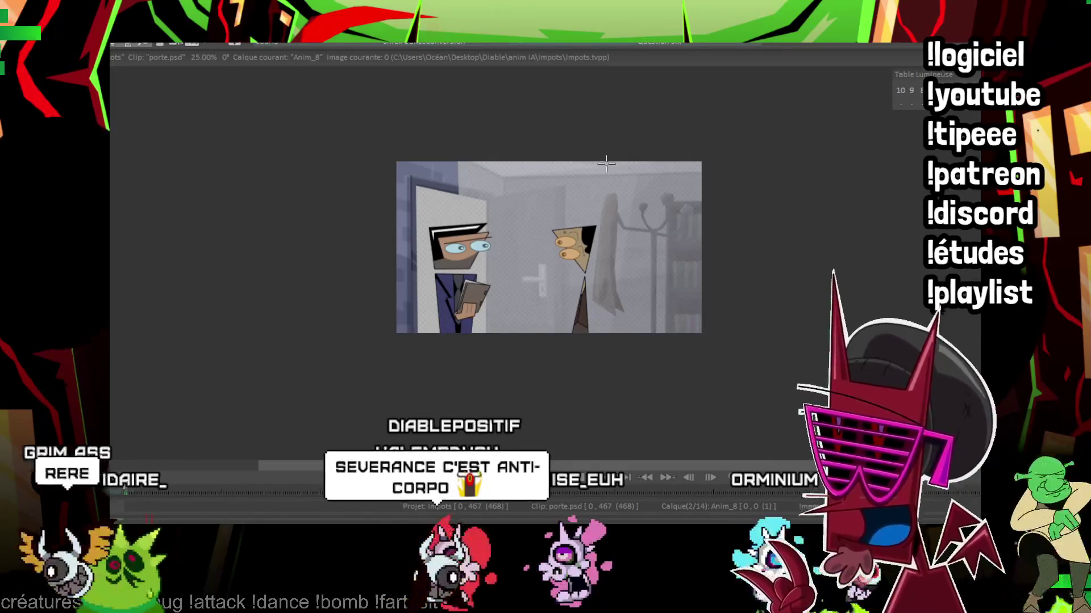
{"action": "left_click_drag", "start_coordinate": [587, 213], "coordinate": [512, 237]}
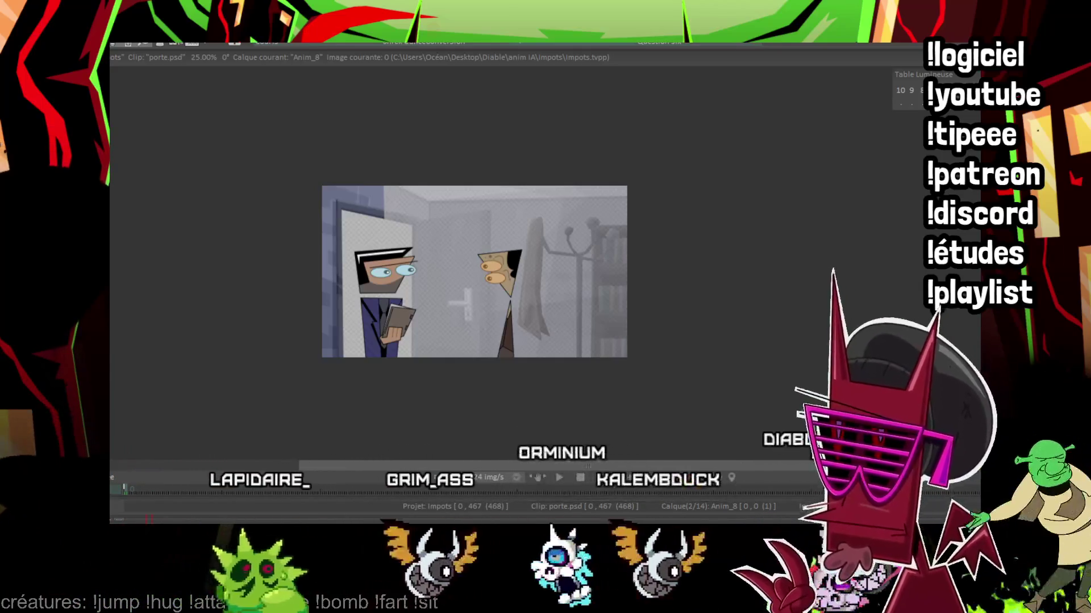
Step: Pan the whole shot back into frame before activating the Anim_2 head layer
{"action": "left_click_drag", "start_coordinate": [256, 203], "coordinate": [231, 174]}
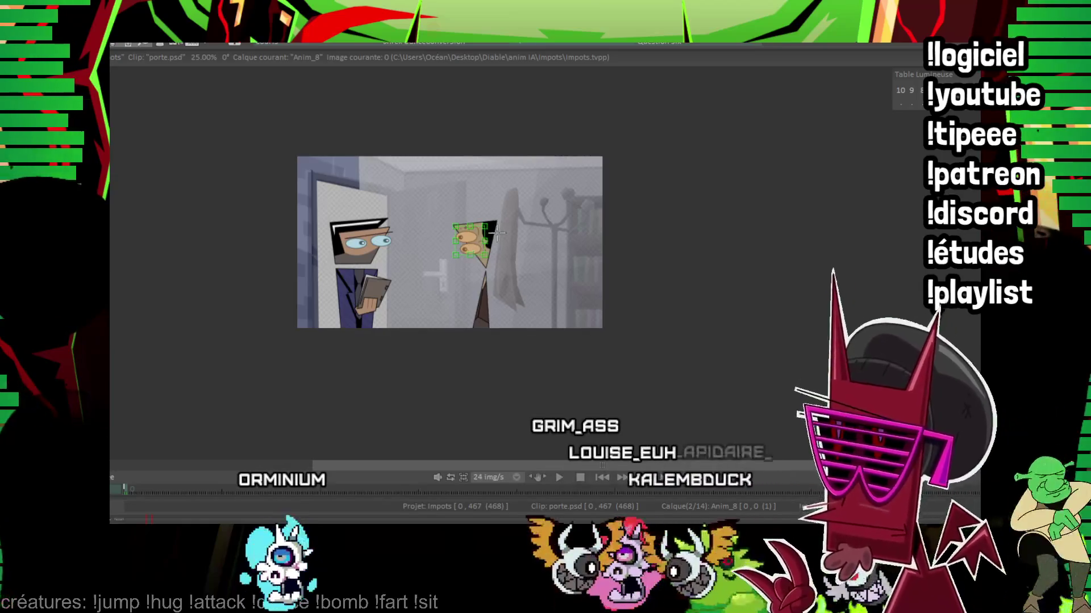
{"action": "left_click_drag", "start_coordinate": [496, 232], "coordinate": [470, 181]}
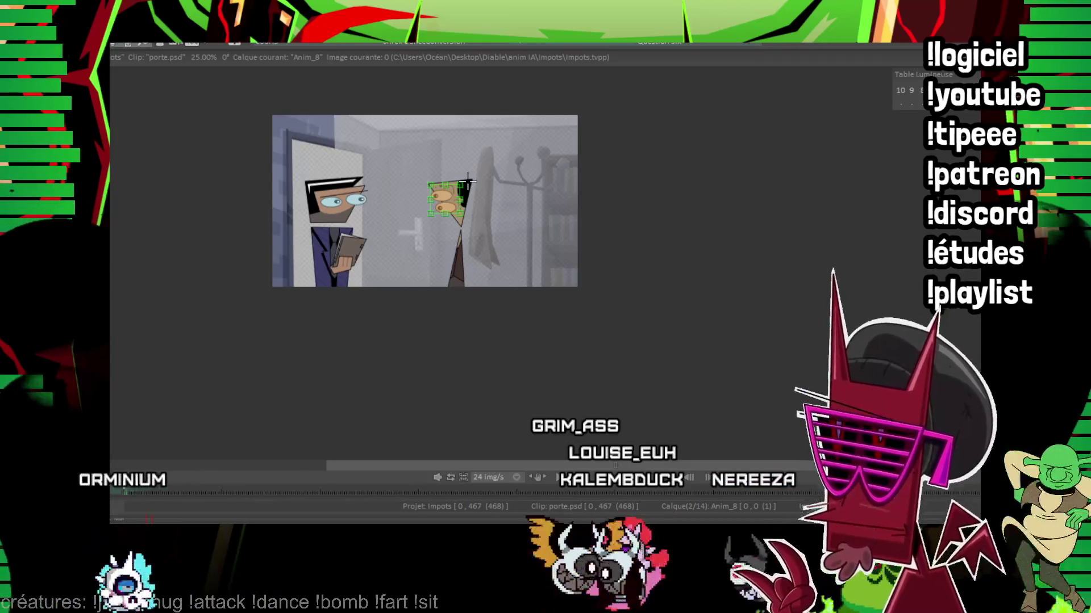
{"action": "left_click_drag", "start_coordinate": [470, 176], "coordinate": [469, 211]}
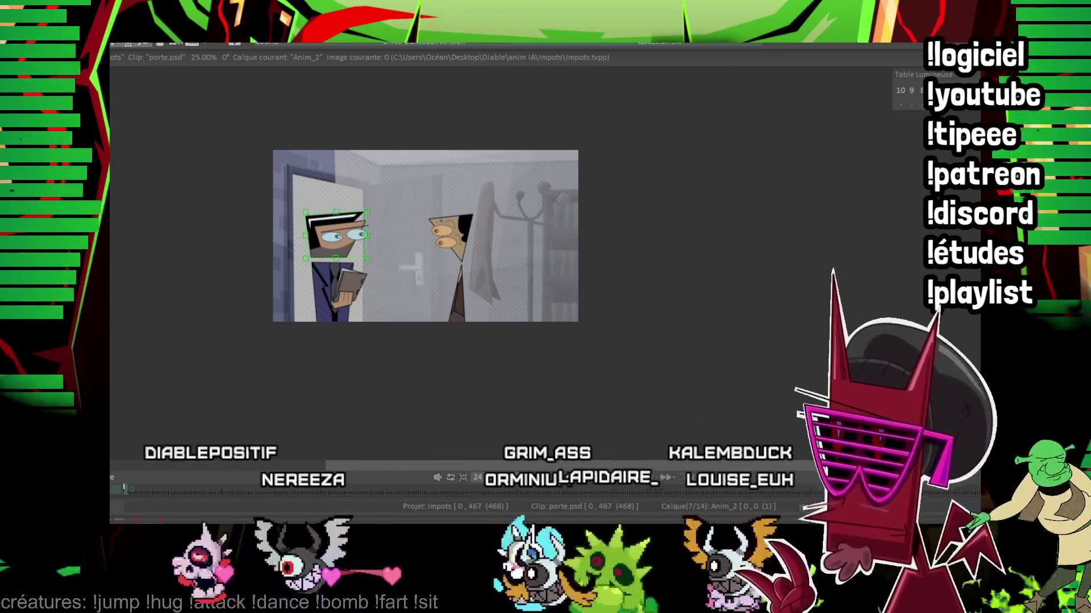
Step: On the Anim_0 body layer, frame the torso and undo an accidental skew of its top edge
{"action": "left_click", "coordinate": [126, 515]}
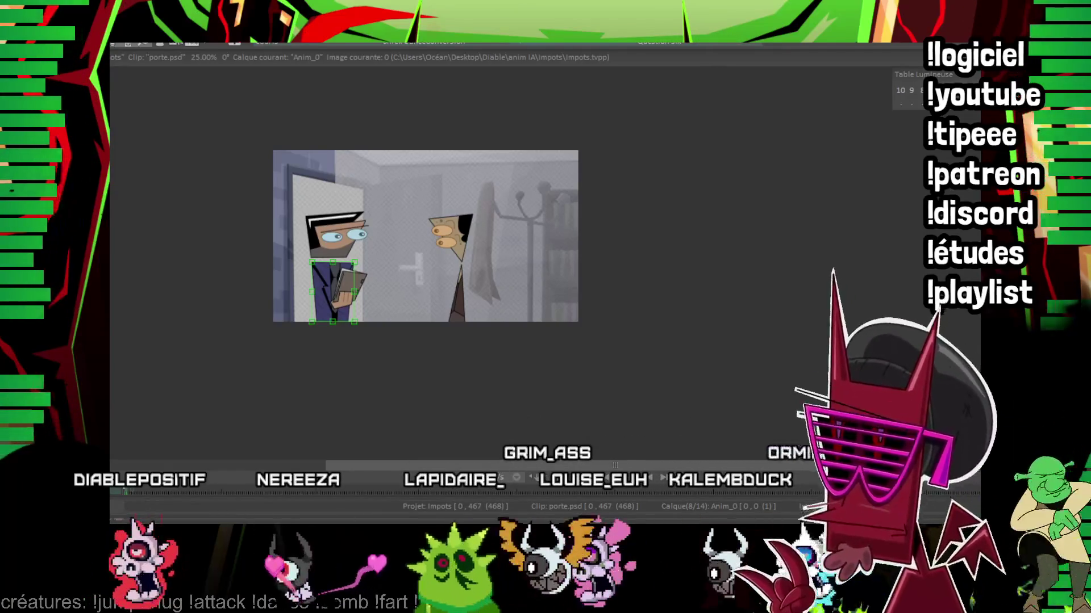
{"action": "left_click_drag", "start_coordinate": [478, 155], "coordinate": [514, 155]}
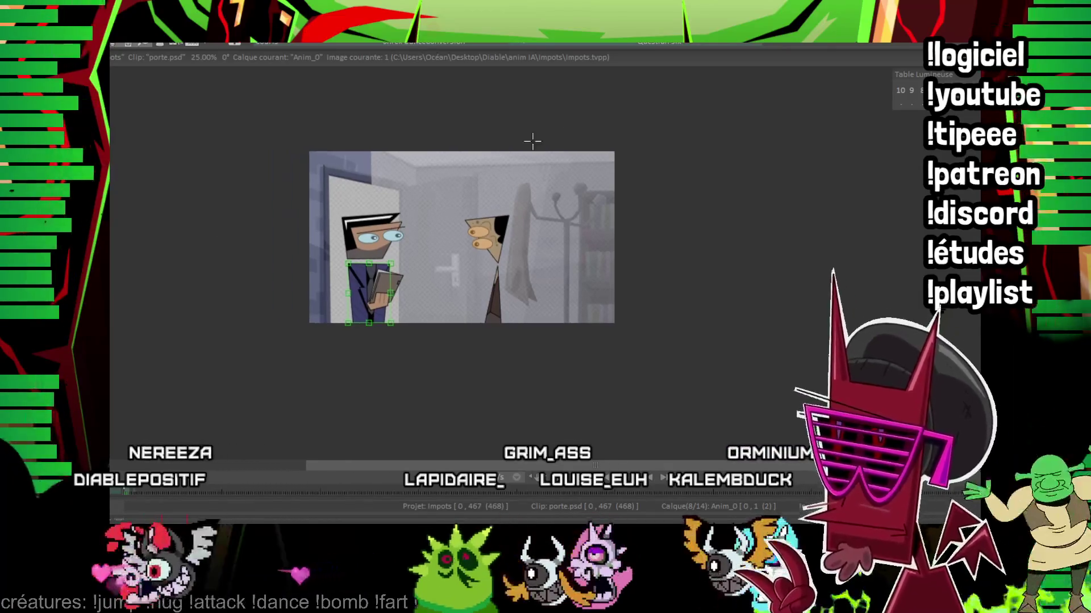
{"action": "scroll", "coordinate": [418, 230], "scroll_direction": "up", "scroll_amount": 2}
{"action": "scroll", "coordinate": [418, 231], "scroll_direction": "up", "scroll_amount": 2}
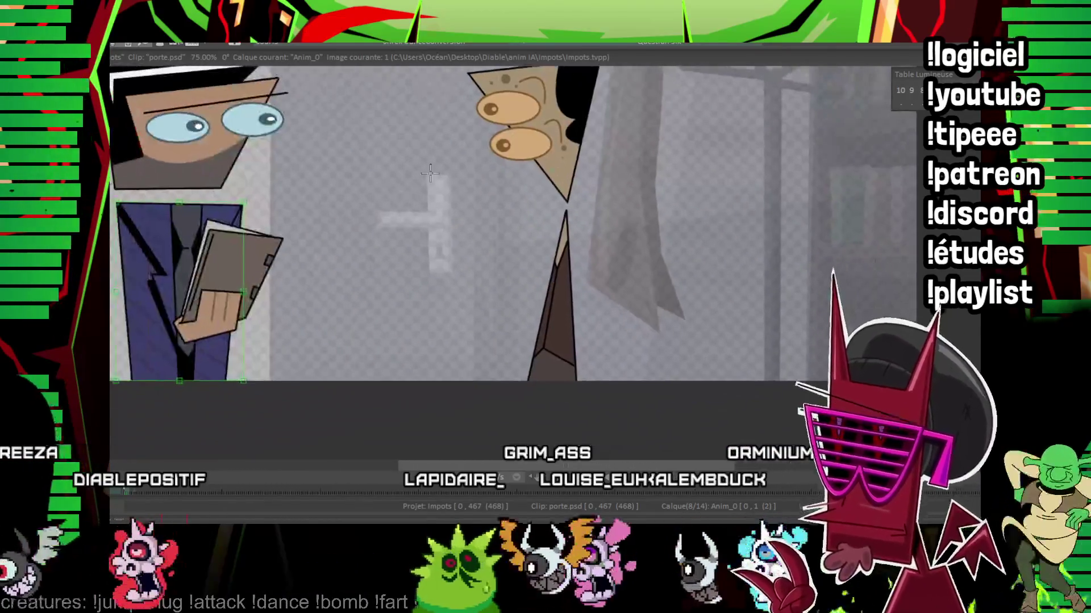
{"action": "left_click_drag", "start_coordinate": [417, 230], "coordinate": [443, 251]}
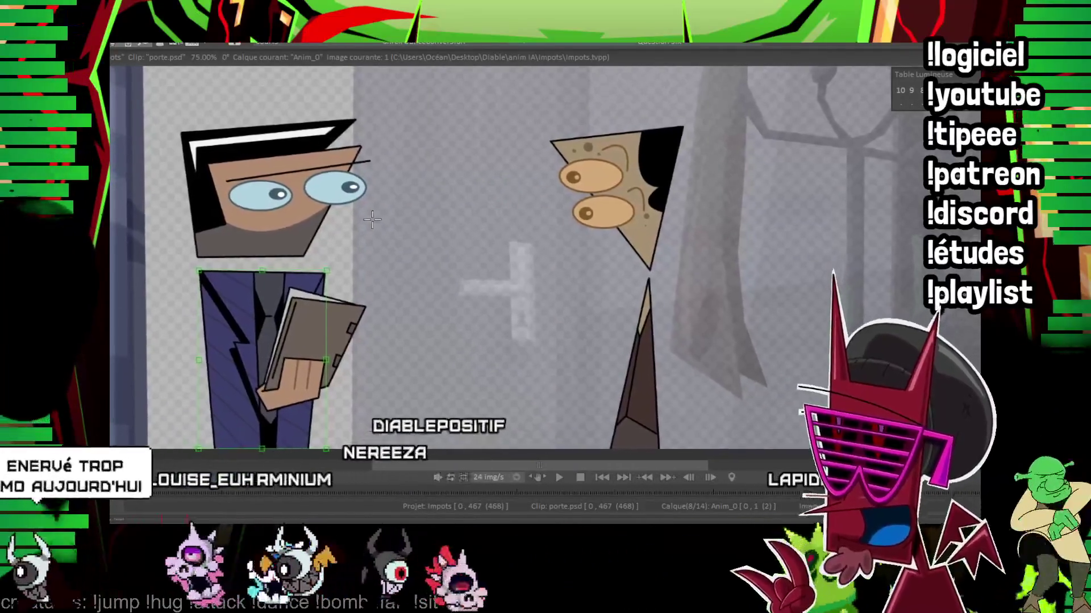
{"action": "left_click_drag", "start_coordinate": [371, 224], "coordinate": [384, 220]}
{"action": "left_click", "coordinate": [300, 253]}
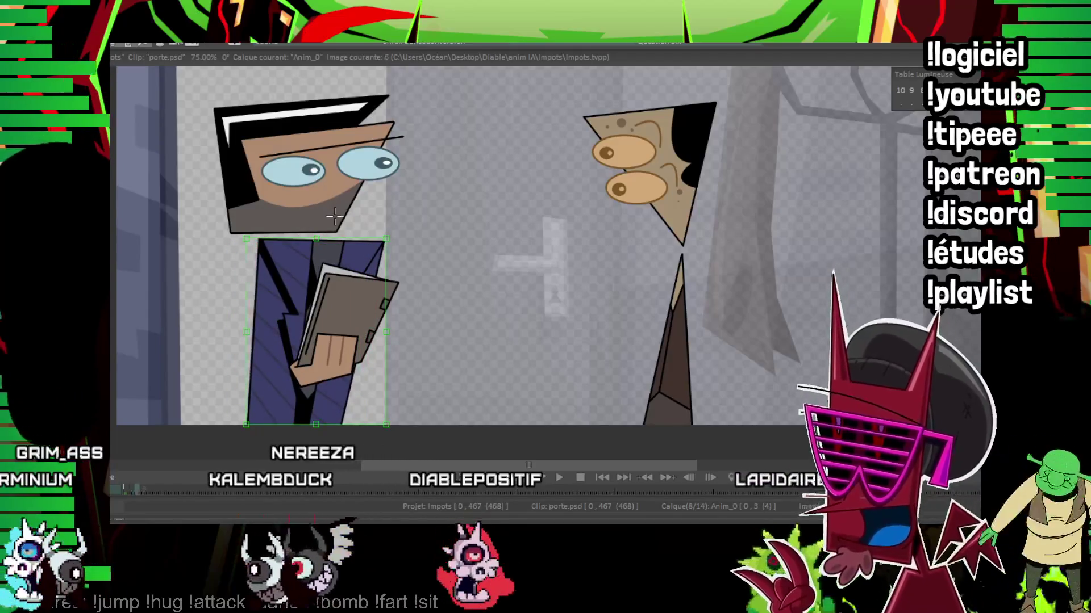
{"action": "left_click_drag", "start_coordinate": [317, 240], "coordinate": [323, 247]}
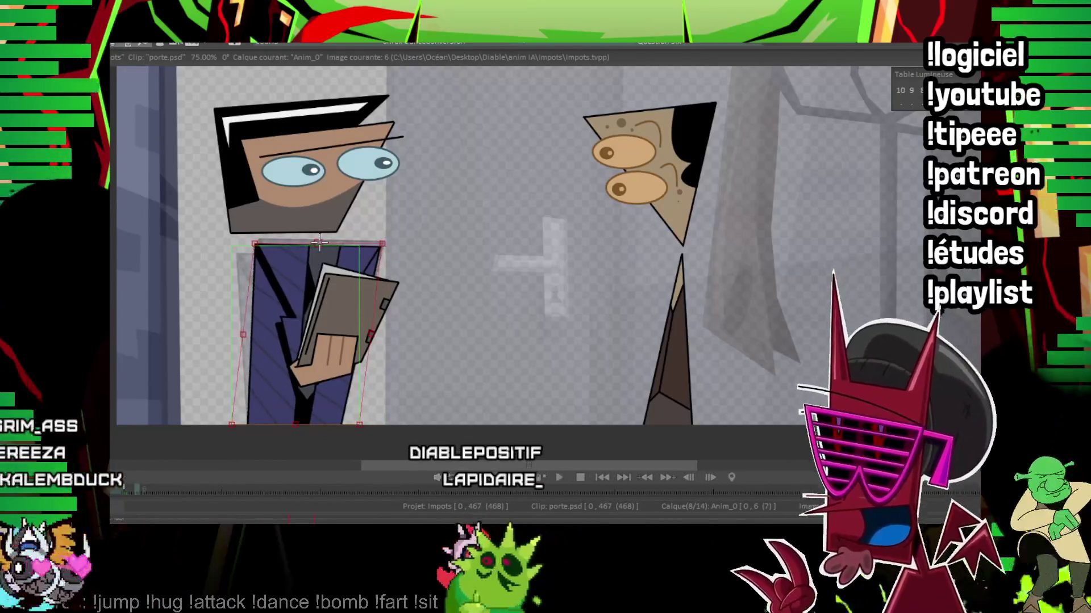
{"action": "key", "text": "ctrl+z"}
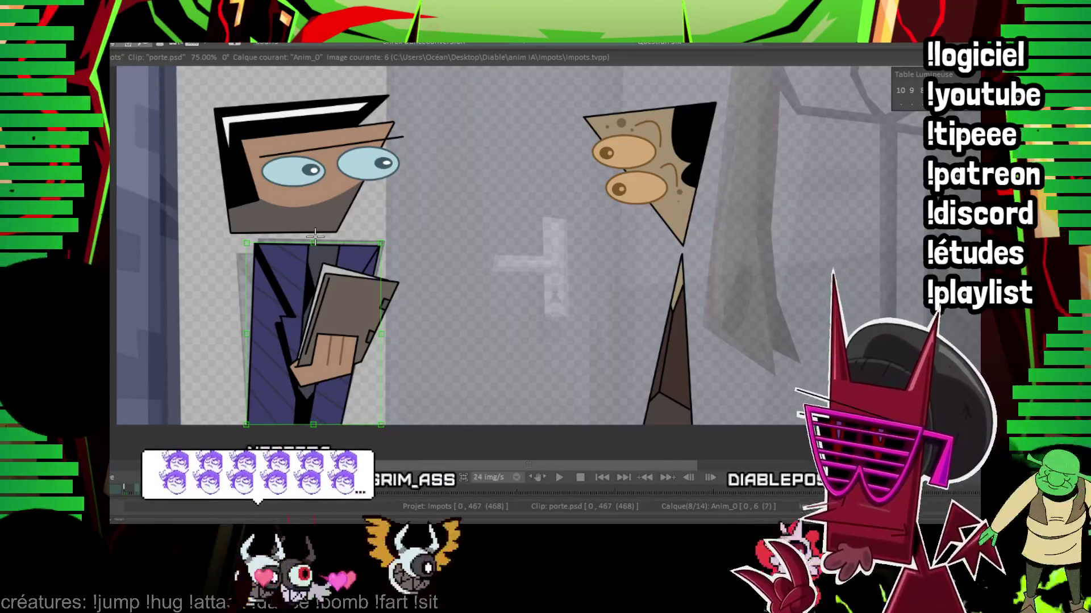
Step: Shrink the suited man's torso slightly, shift it right, and validate the transform
{"action": "left_click_drag", "start_coordinate": [316, 235], "coordinate": [294, 251]}
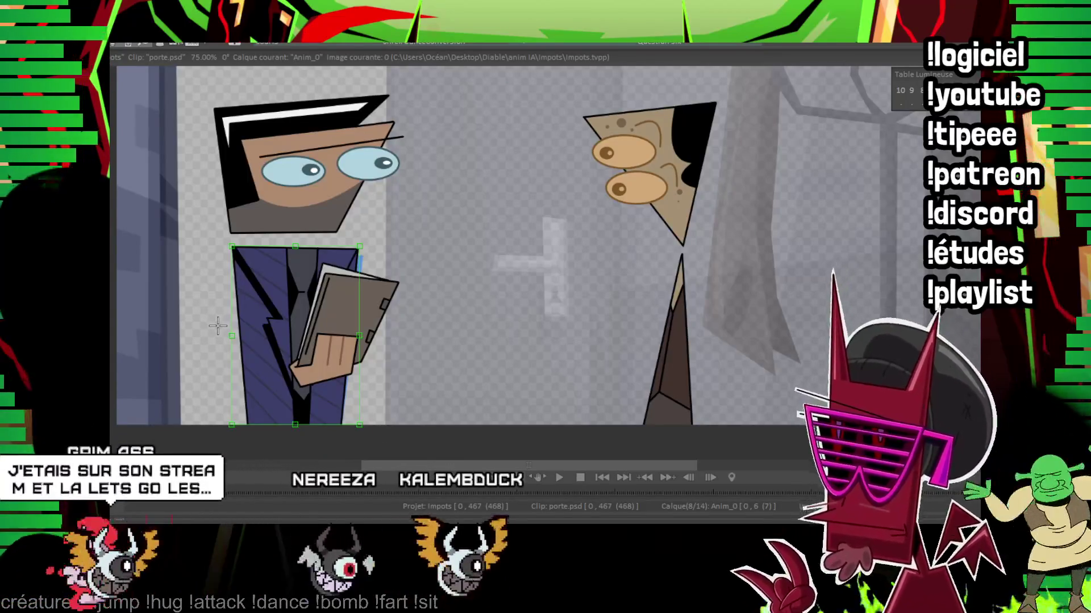
{"action": "left_click_drag", "start_coordinate": [256, 332], "coordinate": [273, 328]}
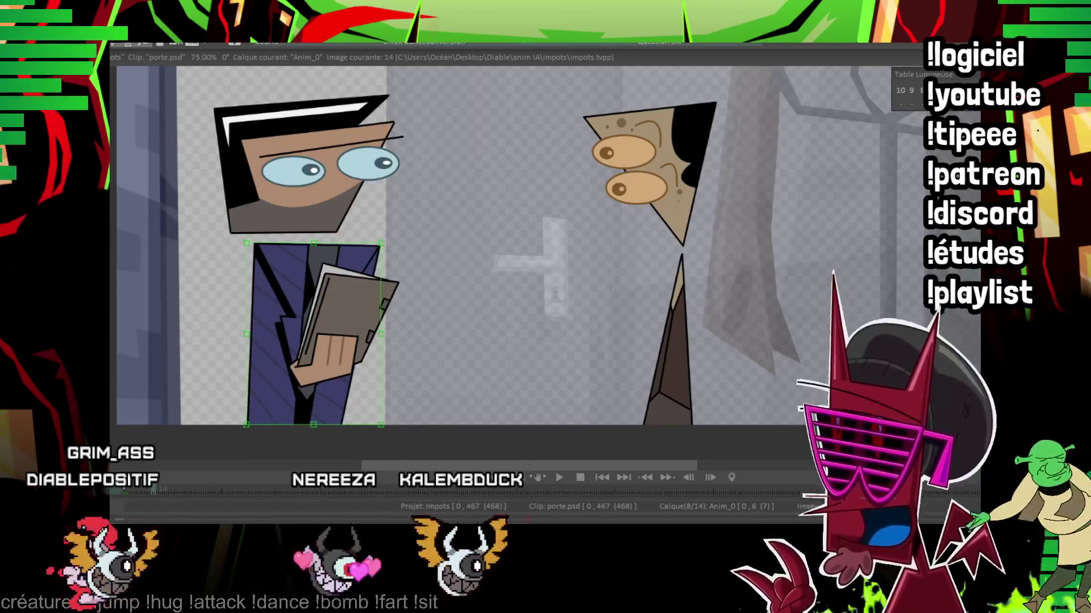
{"action": "key", "text": "Right"}
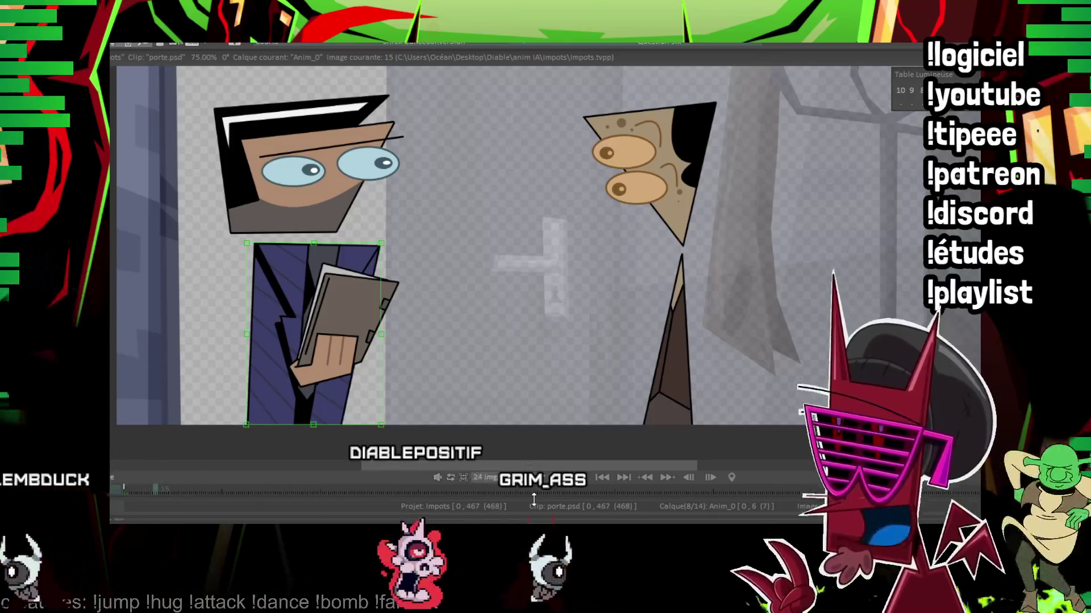
{"action": "key", "text": "Return"}
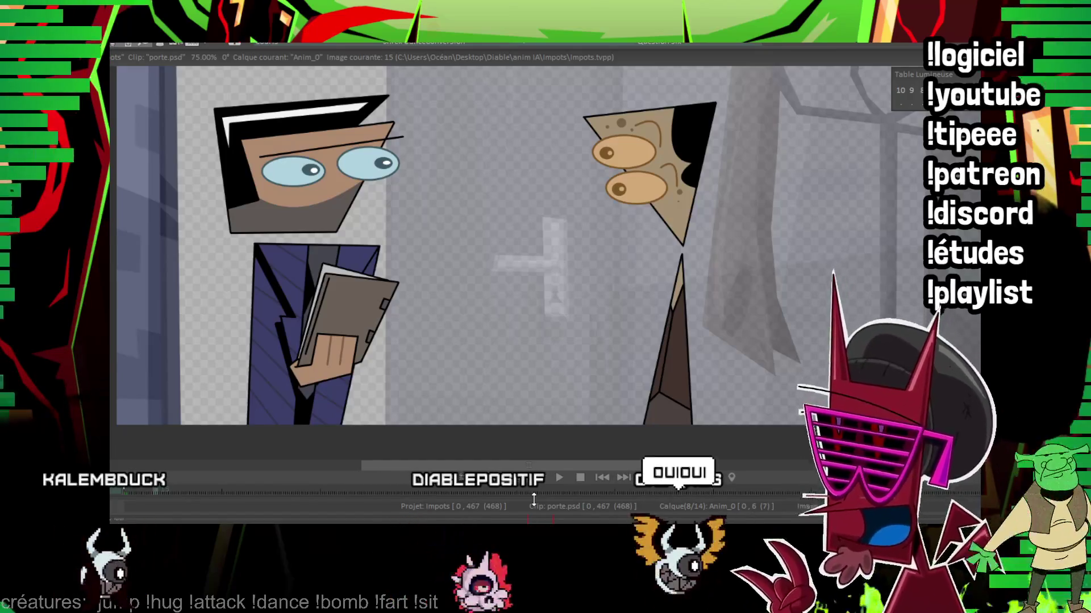
Step: From the first image, transform the torso again, nudging it left and up around image 15
{"action": "key", "text": "Home"}
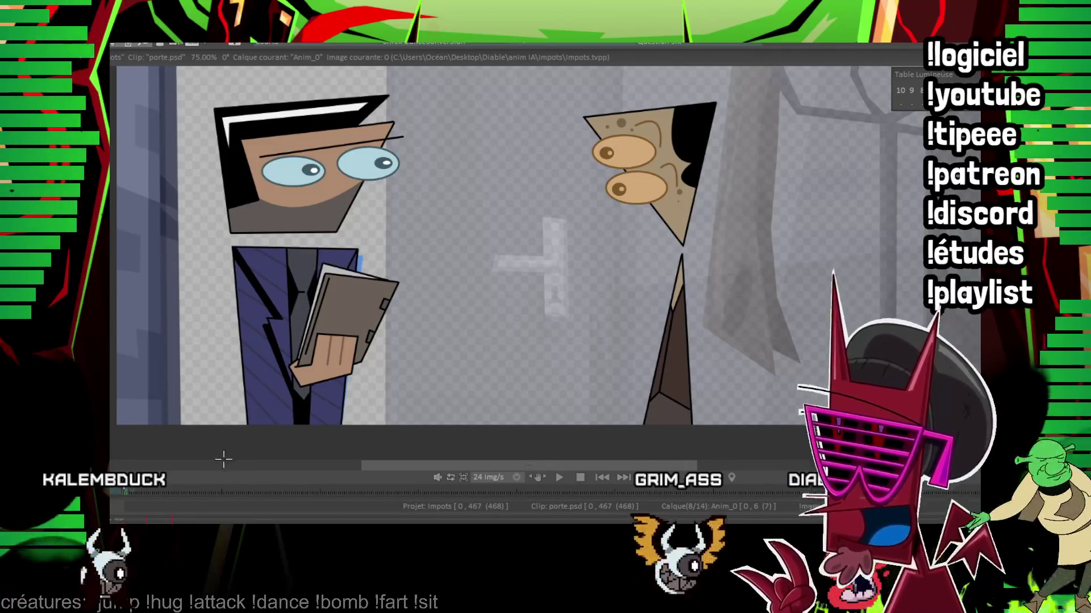
{"action": "key", "text": "Right"}
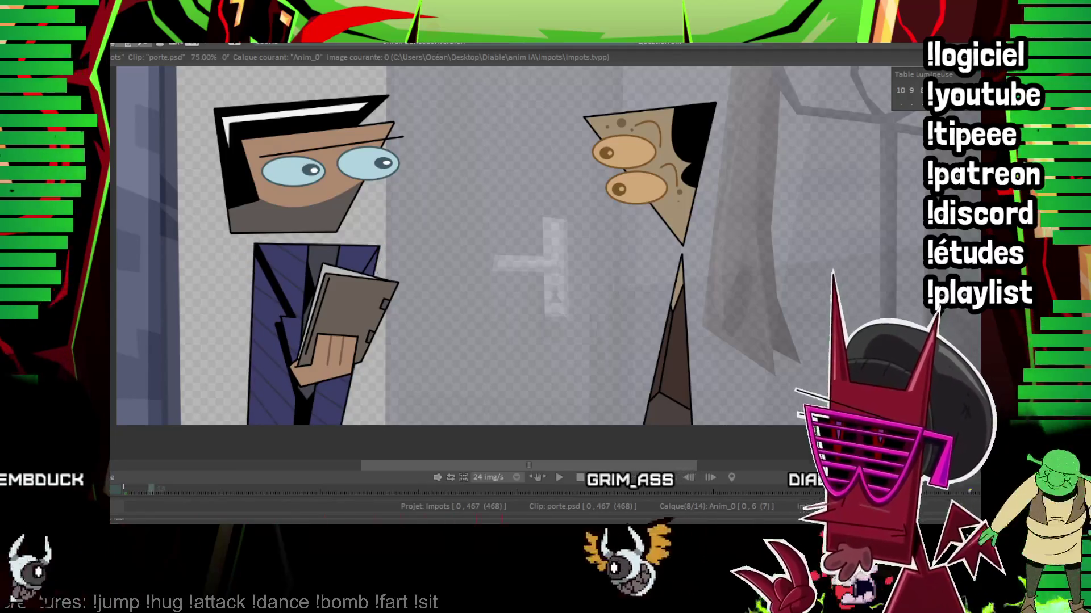
{"action": "left_click", "coordinate": [292, 248]}
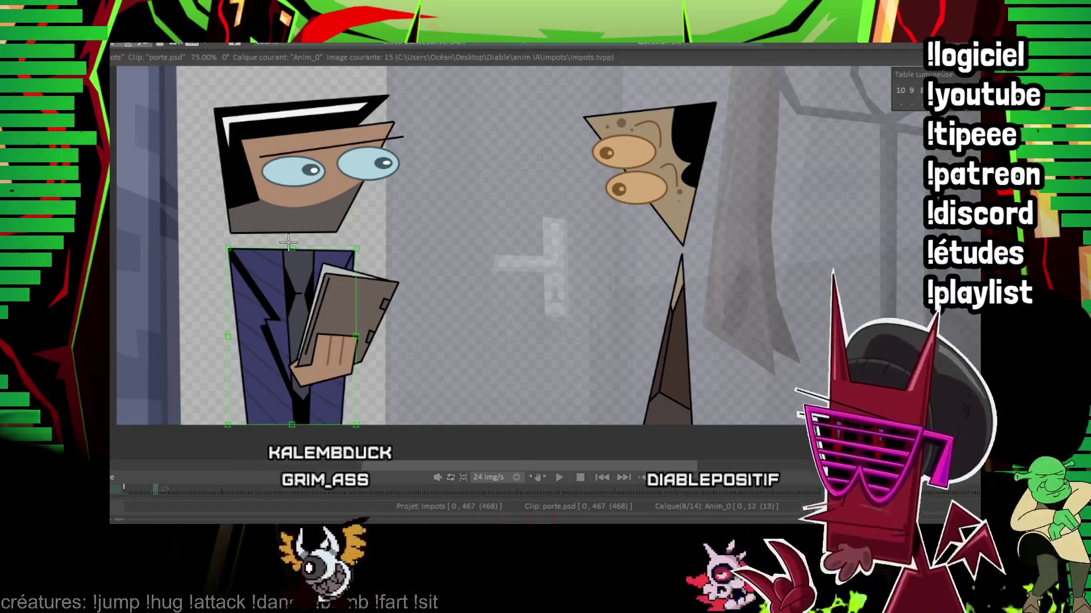
{"action": "key", "text": "Right"}
{"action": "key", "text": "Right"}
{"action": "key", "text": "Right"}
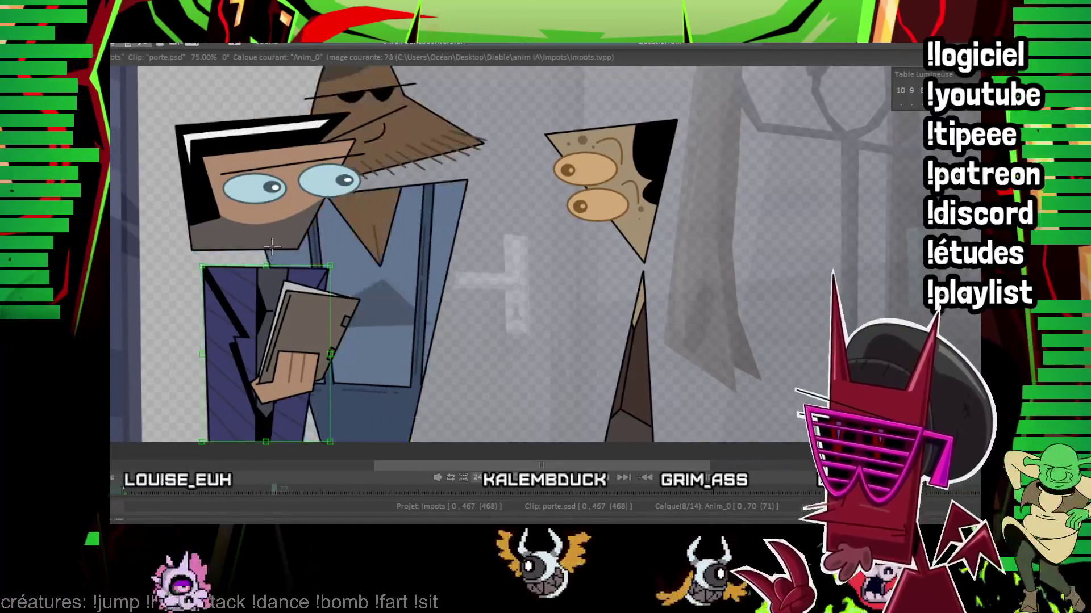
{"action": "left_click_drag", "start_coordinate": [271, 215], "coordinate": [268, 257]}
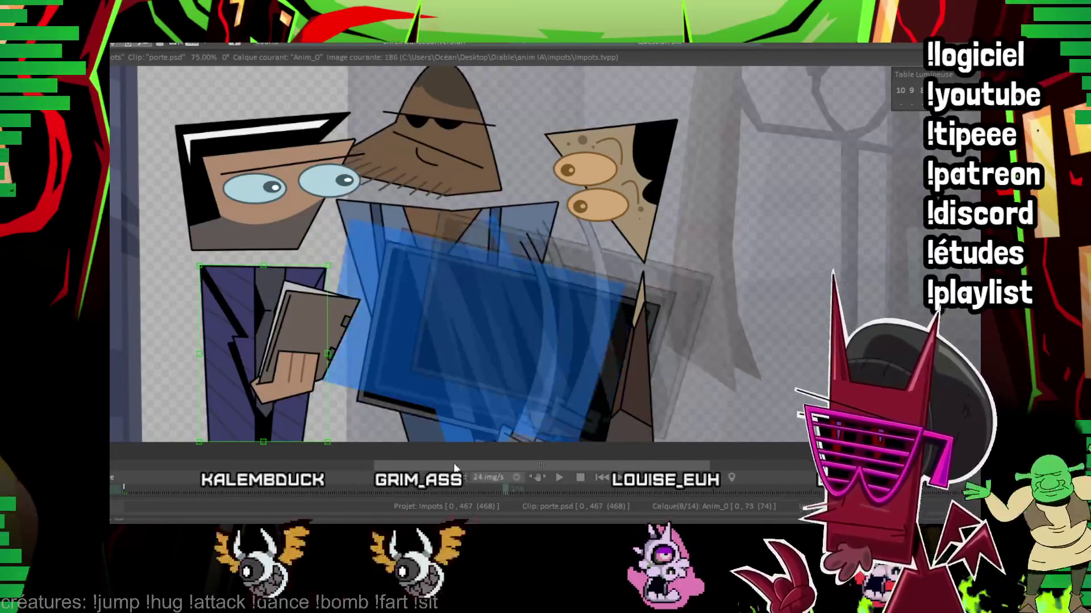
Step: Step through later images toward 340 and beyond, nudging the torso left and up to sit under the head
{"action": "key", "text": "Right"}
{"action": "key", "text": "Right"}
{"action": "key", "text": "Right"}
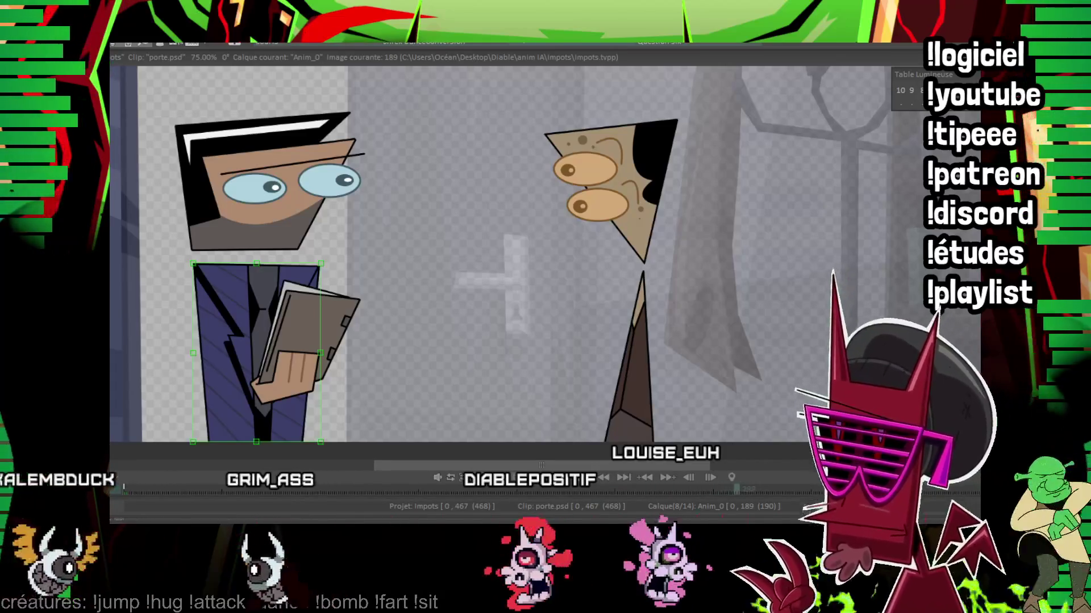
{"action": "key", "text": "Right"}
{"action": "key", "text": "Right"}
{"action": "key", "text": "Right"}
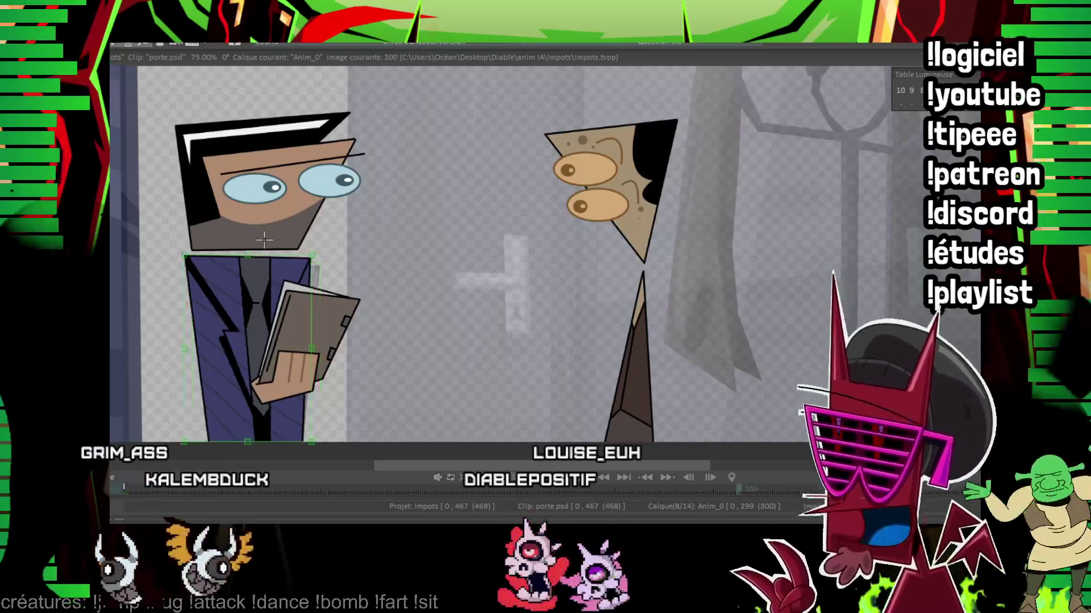
{"action": "key", "text": "Right"}
{"action": "key", "text": "Right"}
{"action": "key", "text": "Right"}
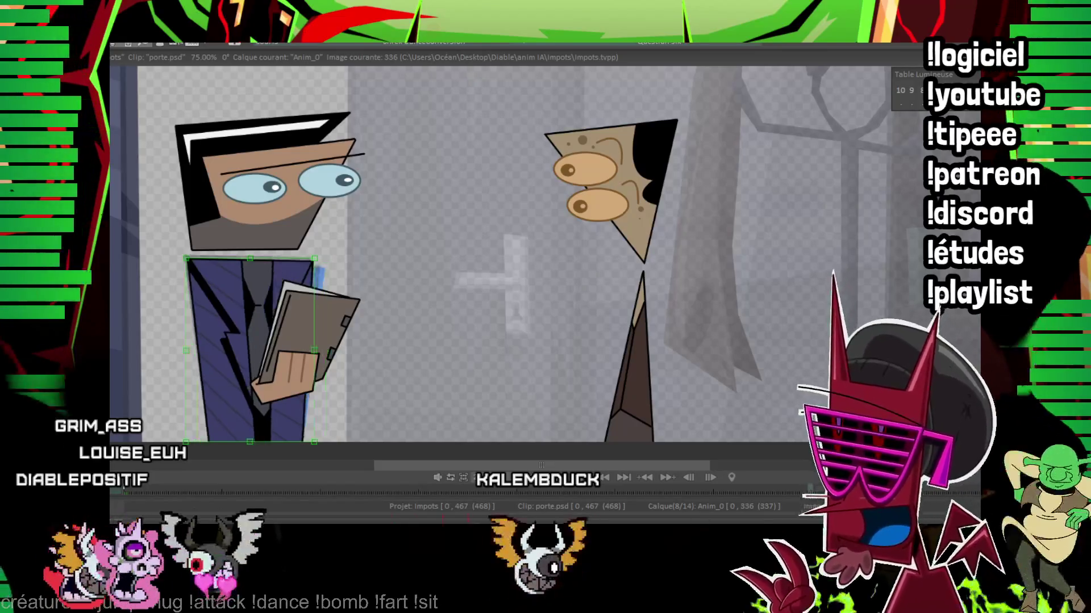
{"action": "left_click", "coordinate": [252, 264]}
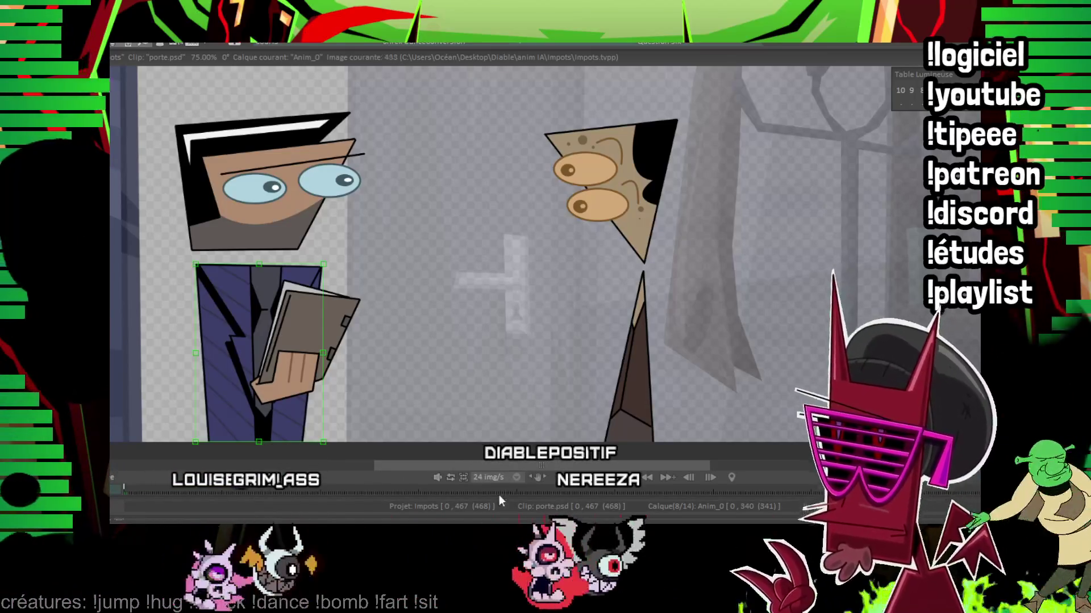
{"action": "left_click_drag", "start_coordinate": [255, 260], "coordinate": [249, 254]}
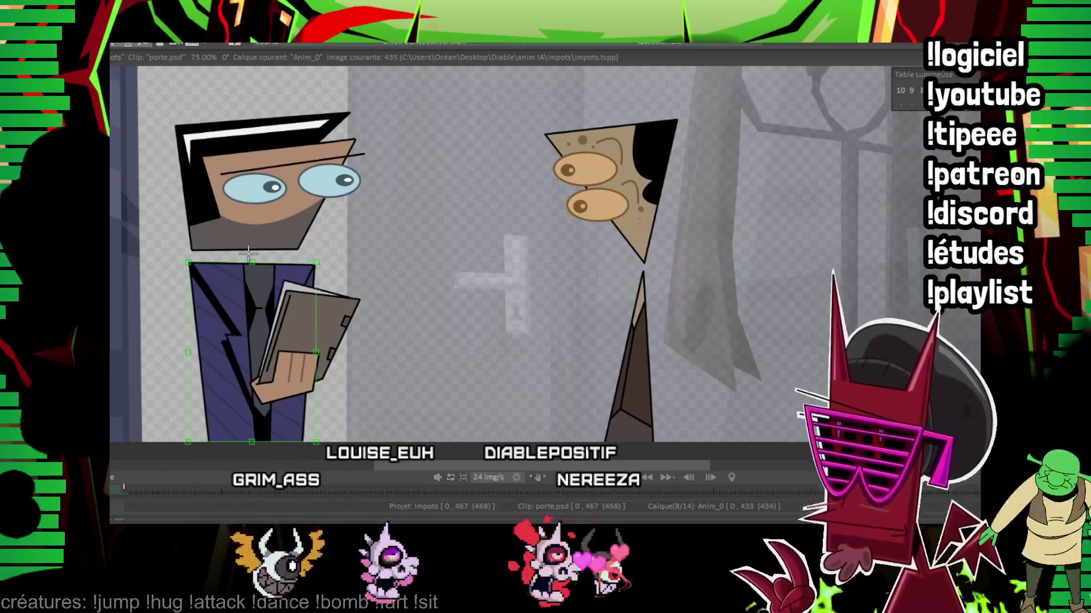
{"action": "key", "text": "Right"}
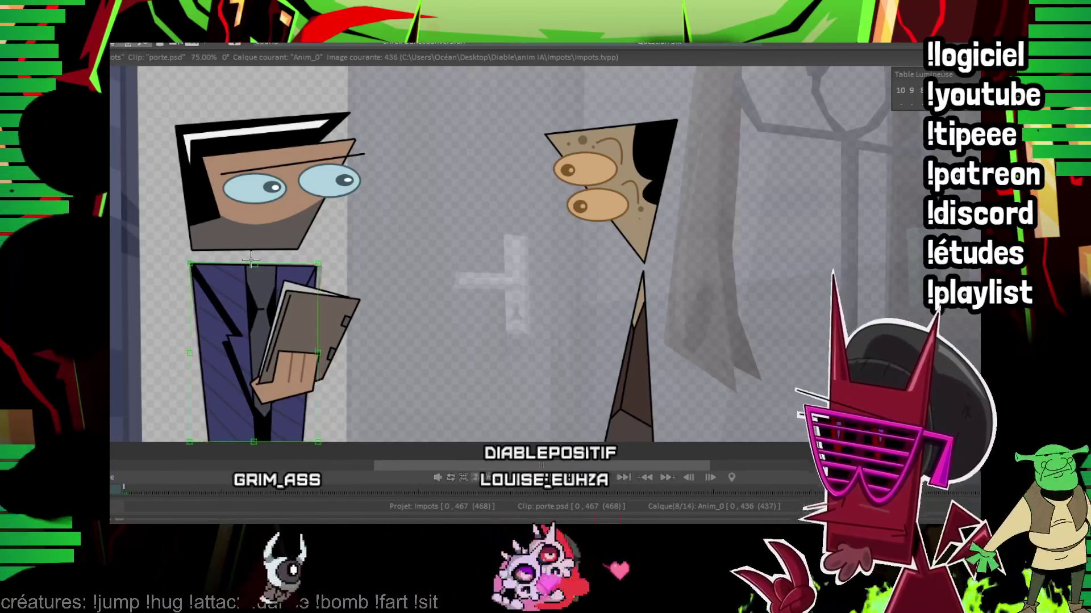
{"action": "scroll", "coordinate": [533, 245], "scroll_direction": "down", "scroll_amount": 4}
{"action": "scroll", "coordinate": [533, 245], "scroll_direction": "down", "scroll_amount": 2}
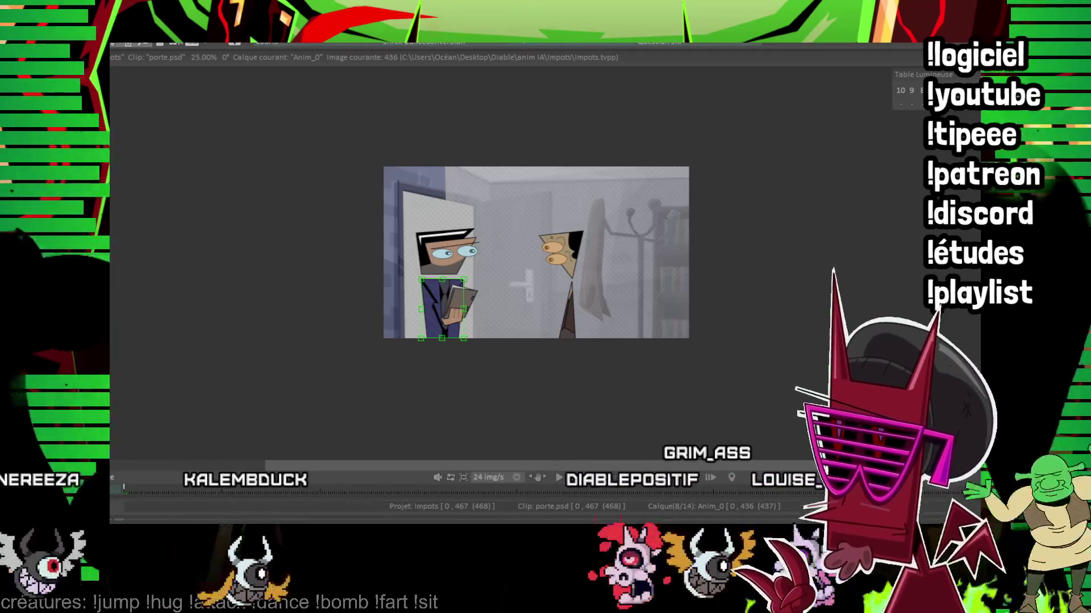
Step: Return to the shot start and cycle layers to make Anim_2, the head layer, active at image 1
{"action": "left_click", "coordinate": [154, 515]}
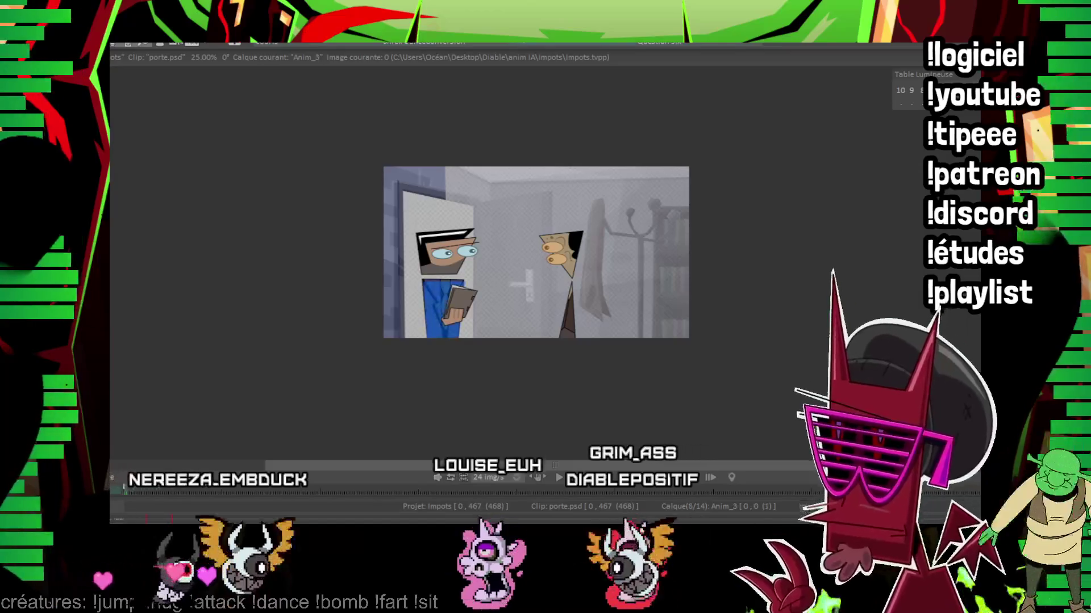
{"action": "key", "text": "Down"}
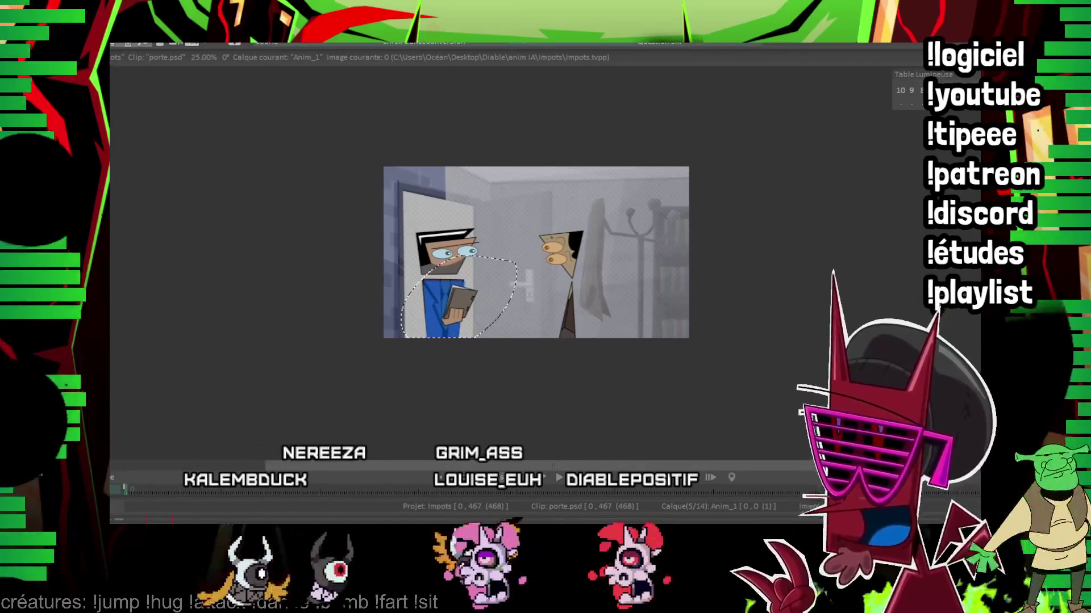
{"action": "key", "text": "Up"}
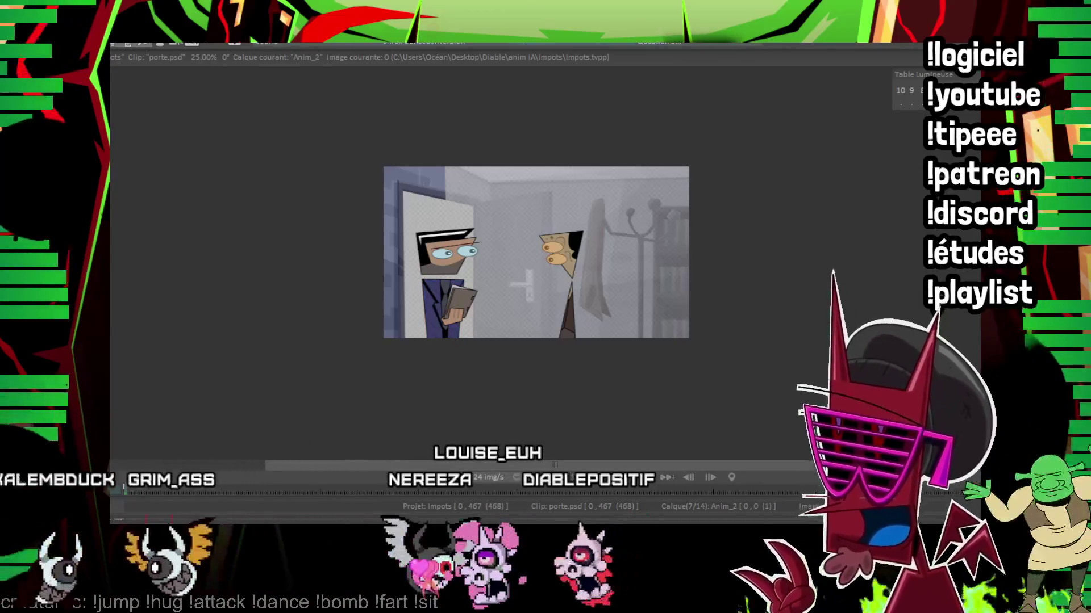
{"action": "key", "text": "Right"}
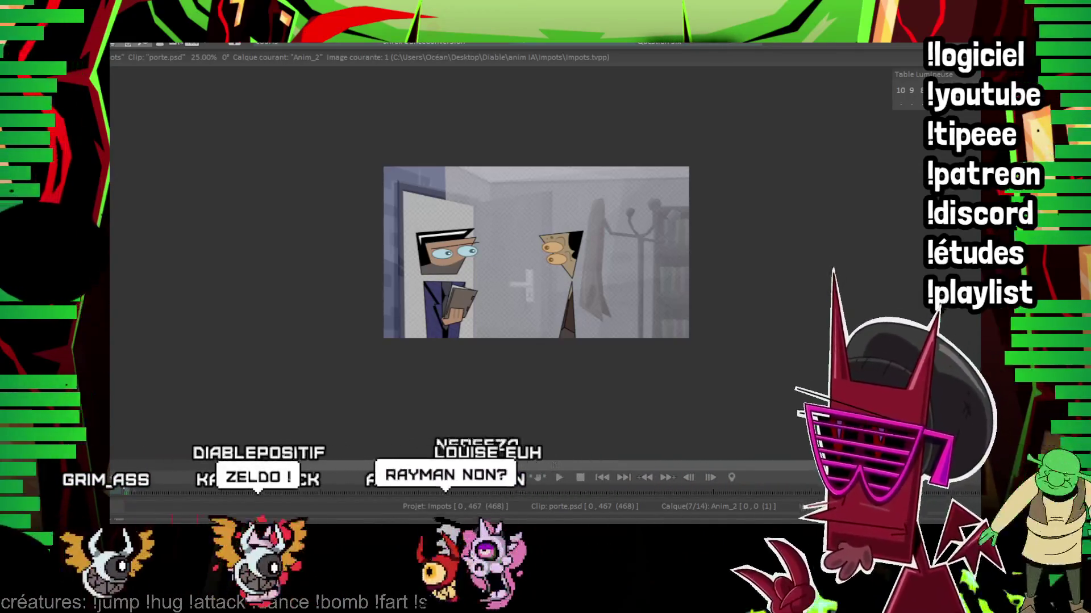
{"action": "scroll", "coordinate": [426, 268], "scroll_direction": "up", "scroll_amount": 1}
{"action": "scroll", "coordinate": [426, 268], "scroll_direction": "up", "scroll_amount": 1}
{"action": "key", "text": "Right"}
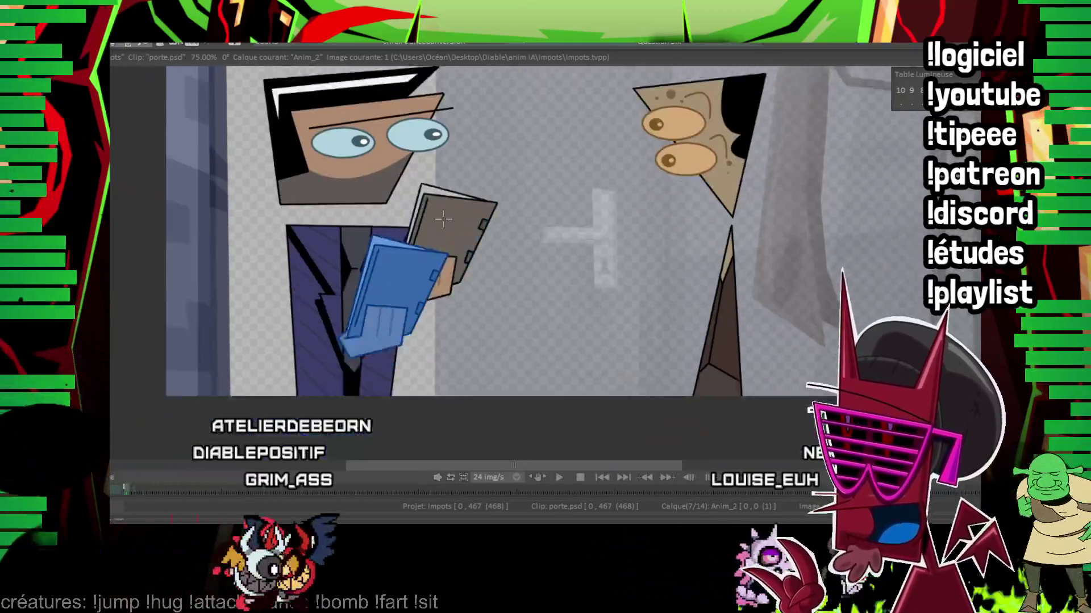
Step: Bring the torso and folder into view, step through folder-lifting images, and switch to Anim_1
{"action": "left_click_drag", "start_coordinate": [562, 326], "coordinate": [442, 245]}
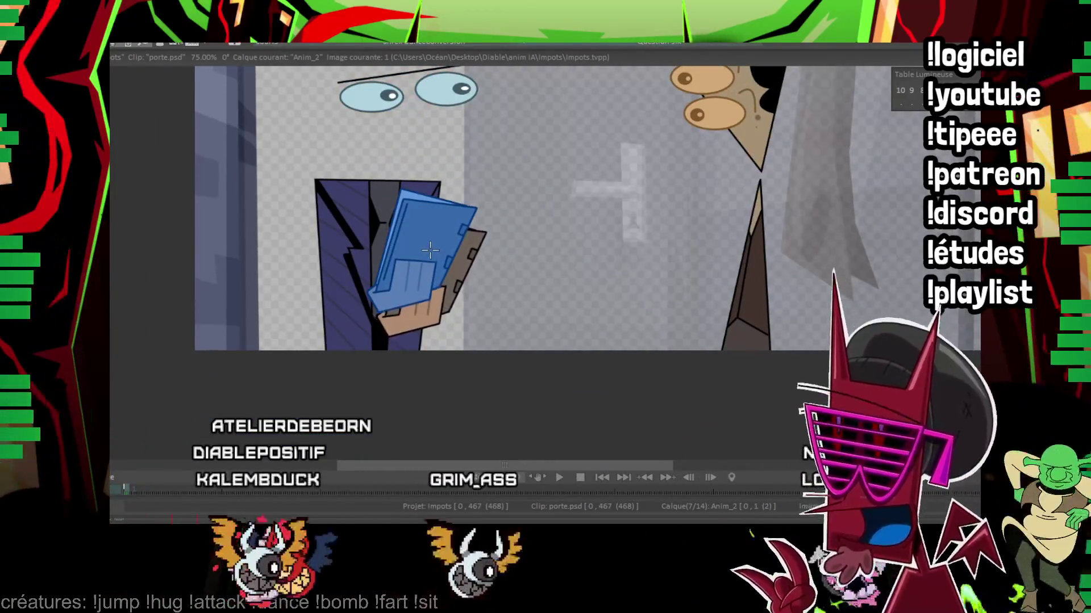
{"action": "key", "text": "Right"}
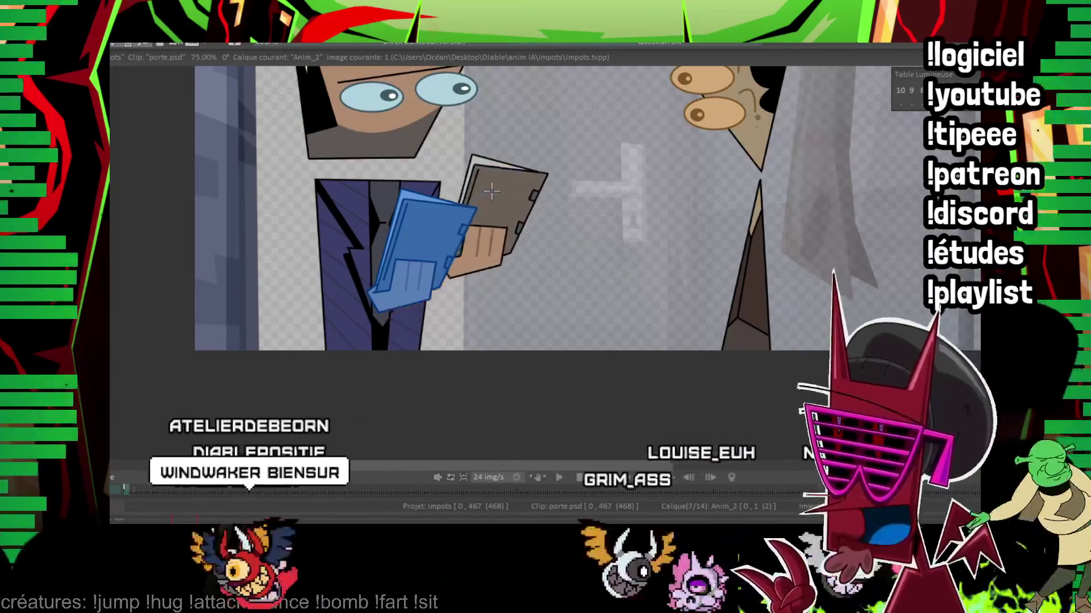
{"action": "key", "text": "Right"}
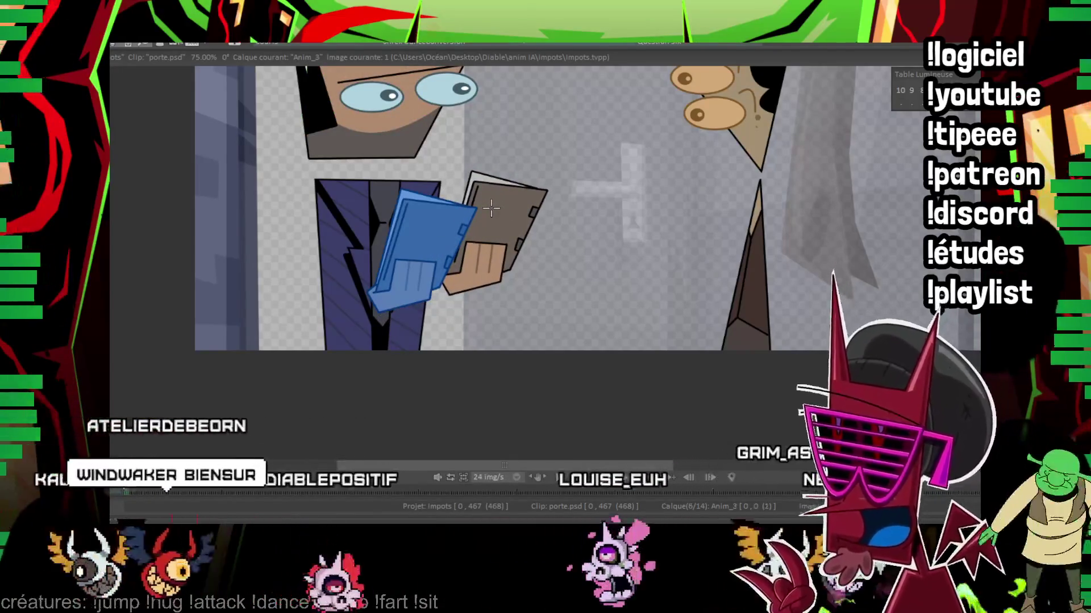
{"action": "key", "text": "Up"}
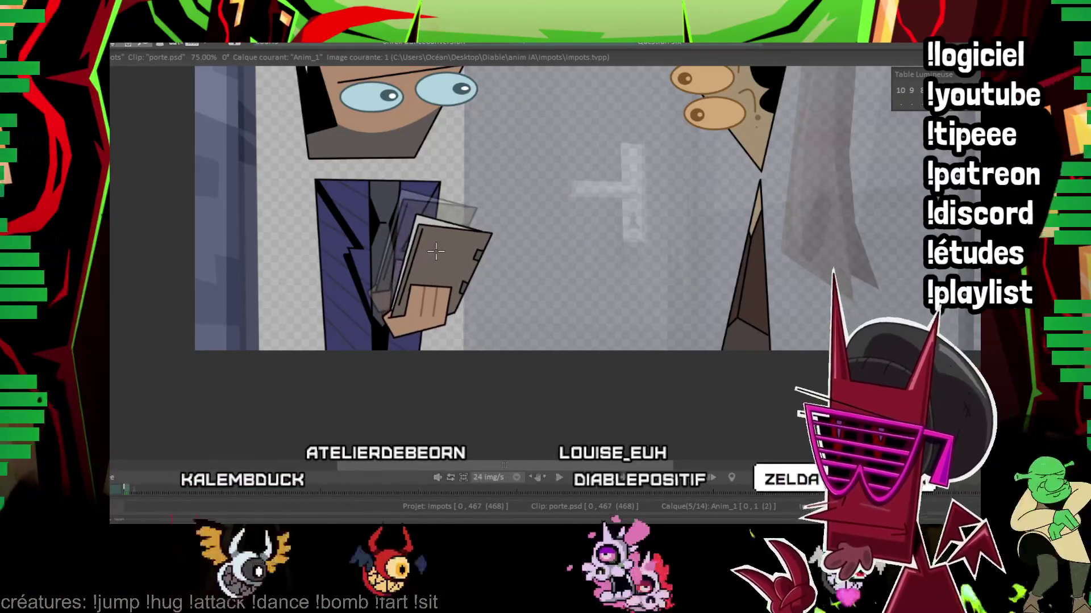
Step: Review the hand-and-folder drawings on Anim_1 from image 3 through 11, 13 and 15
{"action": "key", "text": "Right"}
{"action": "key", "text": "Right"}
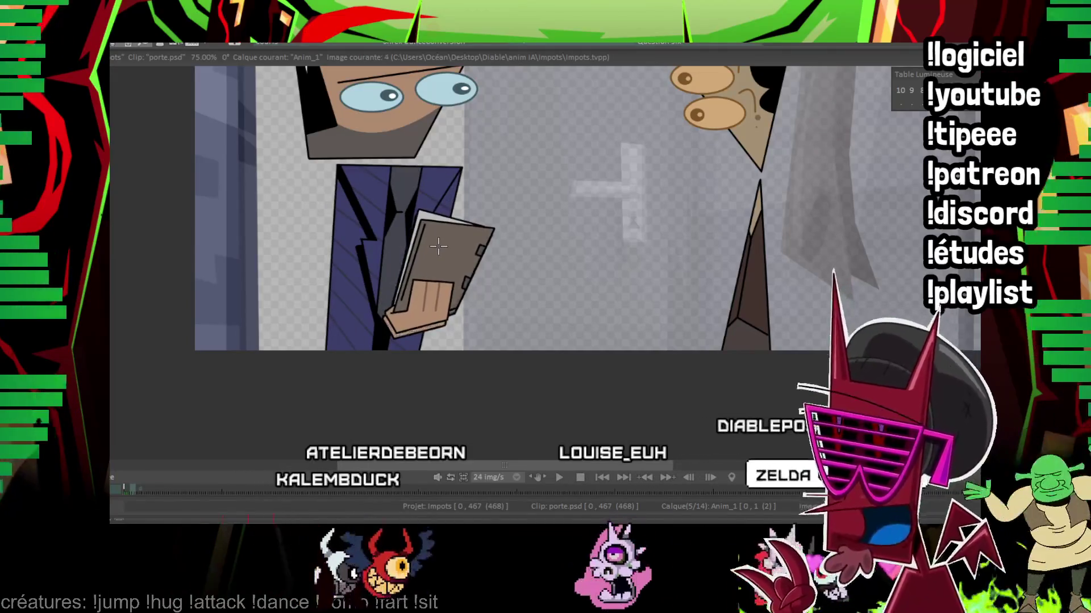
{"action": "key", "text": "Left"}
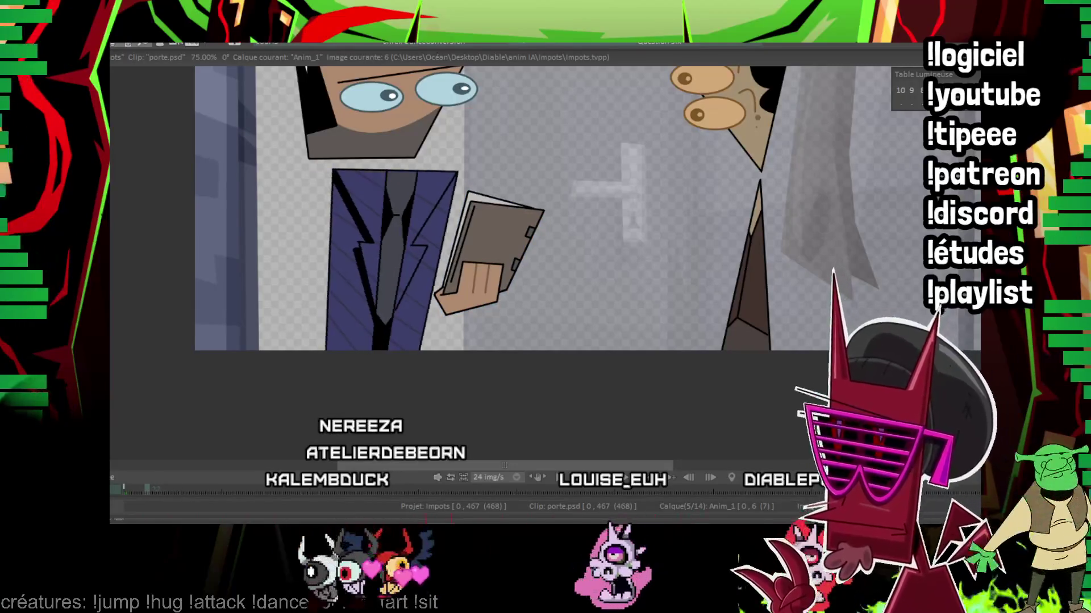
{"action": "key", "text": "Right"}
{"action": "key", "text": "Right"}
{"action": "key", "text": "Right"}
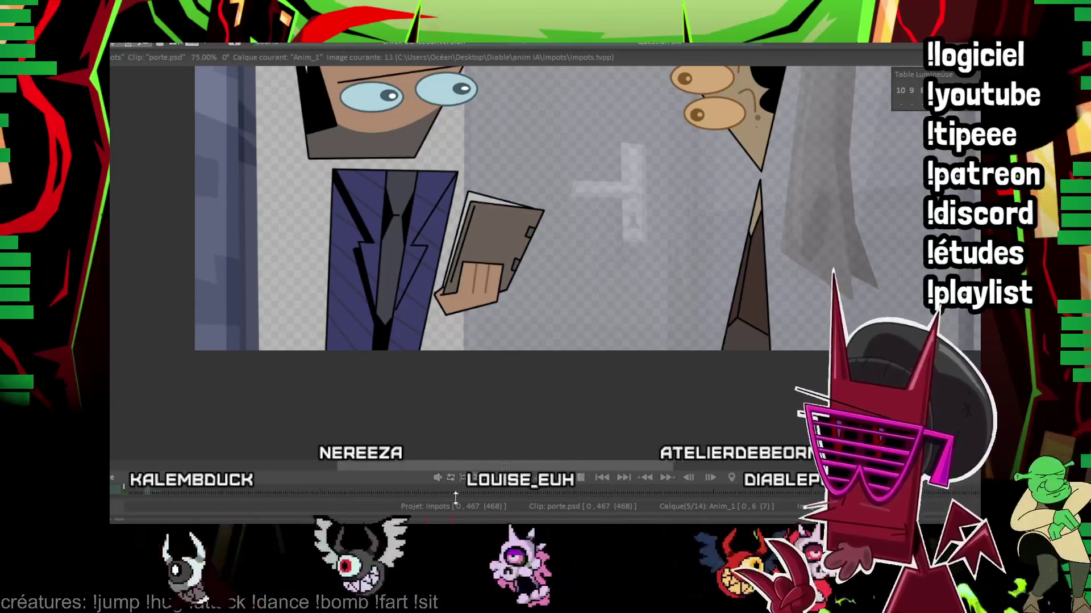
{"action": "key", "text": "Right"}
{"action": "key", "text": "Right"}
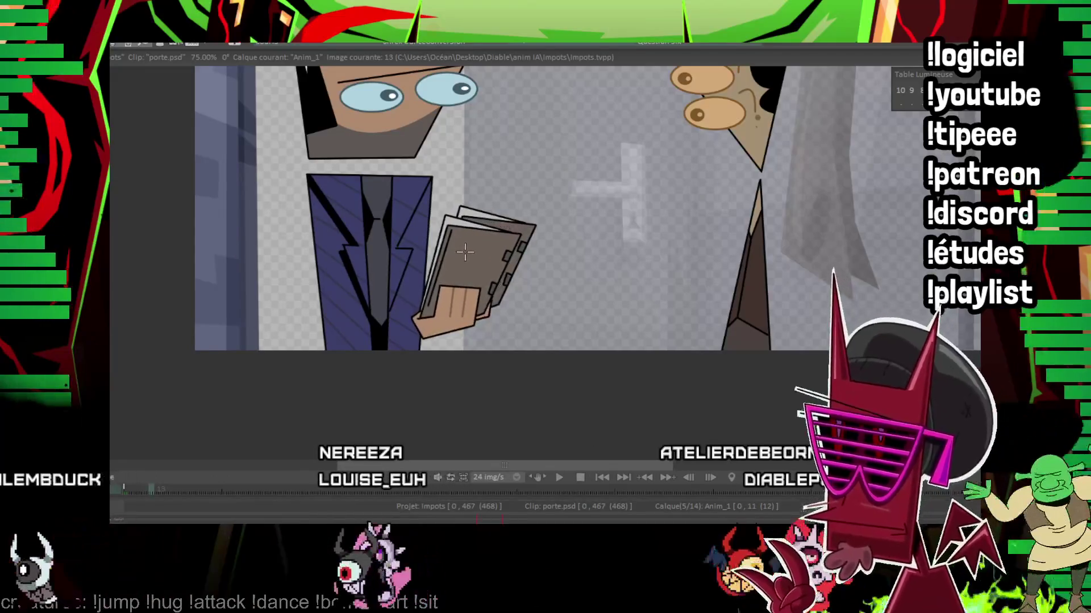
{"action": "key", "text": "Right"}
{"action": "key", "text": "Right"}
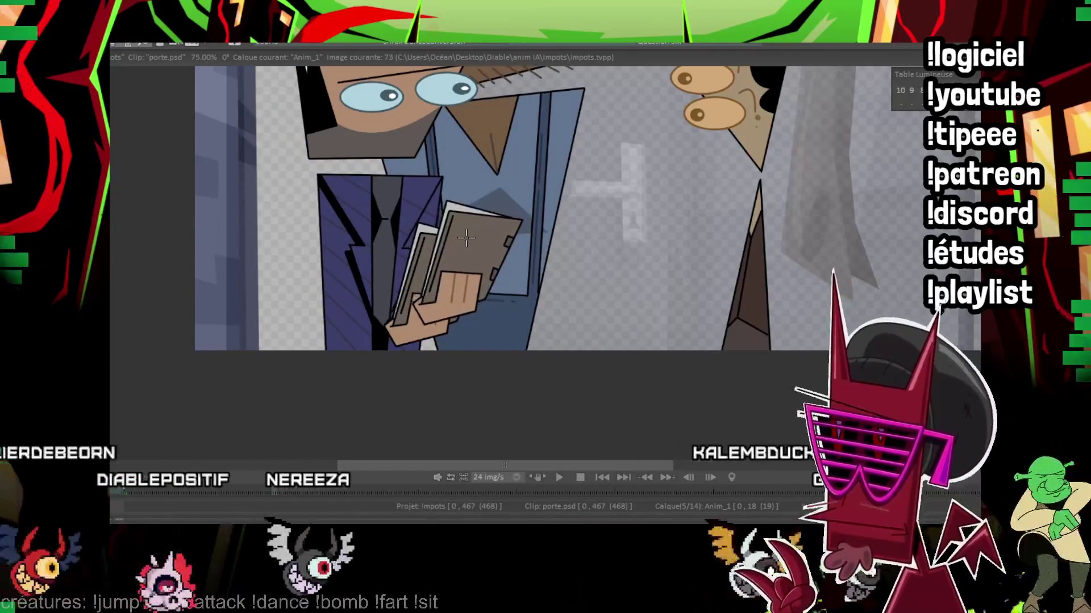
Step: Select the folder in the man's hand and rotate it to a steeper tilt on this frame
{"action": "left_click", "coordinate": [466, 241]}
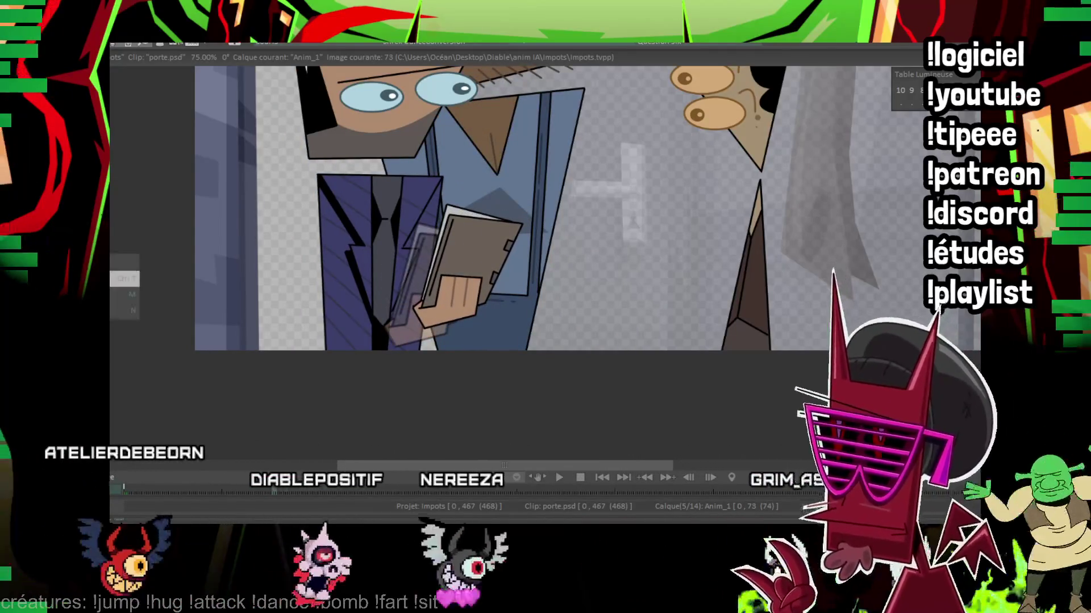
{"action": "left_click_drag", "start_coordinate": [521, 275], "coordinate": [527, 282]}
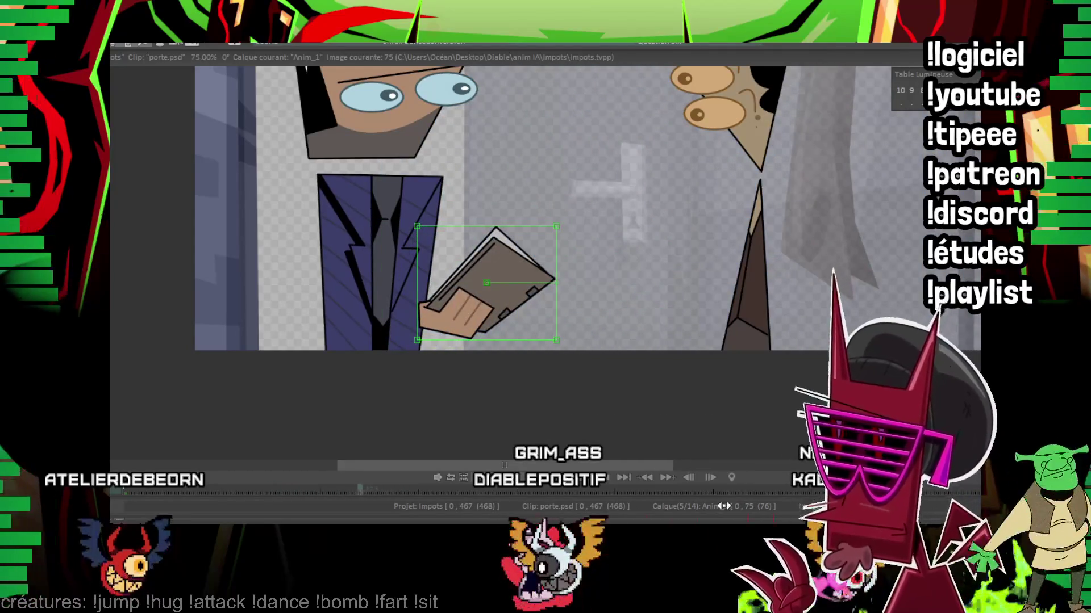
{"action": "left_click", "coordinate": [518, 303]}
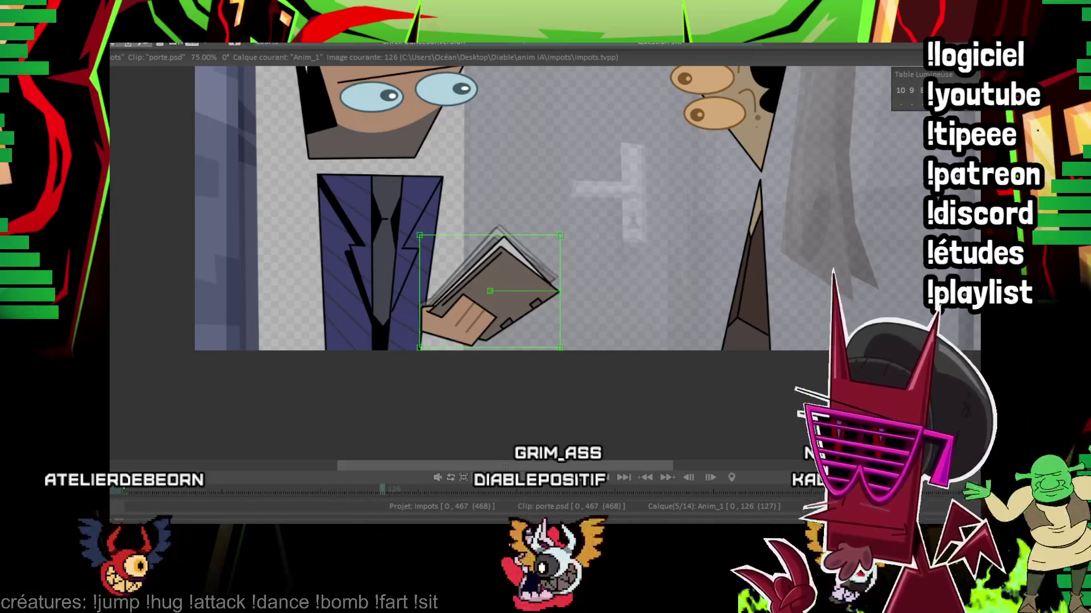
{"action": "left_click", "coordinate": [542, 292]}
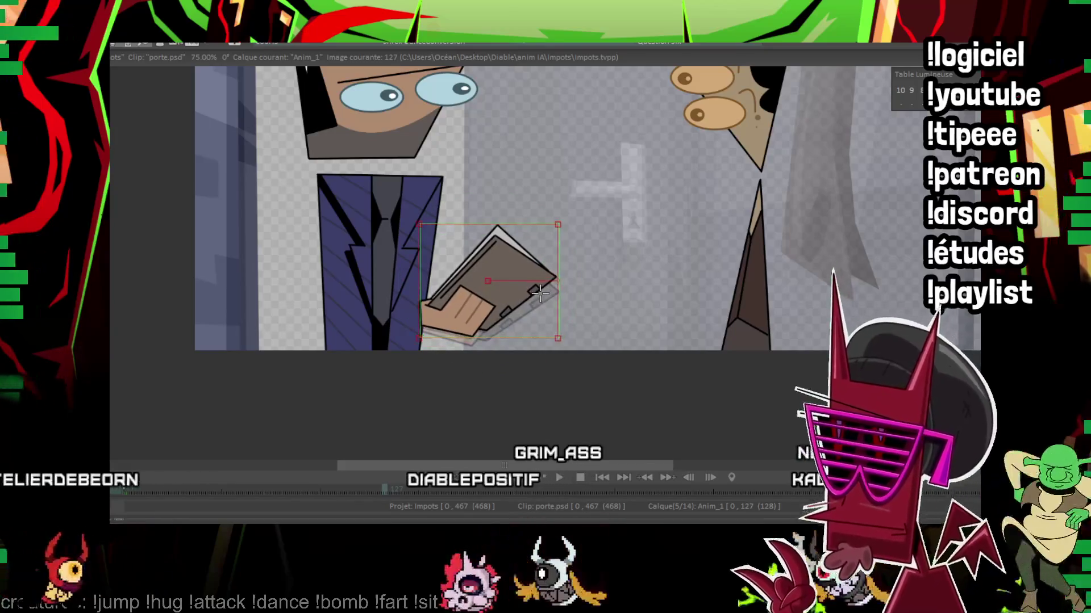
{"action": "left_click_drag", "start_coordinate": [550, 292], "coordinate": [552, 268]}
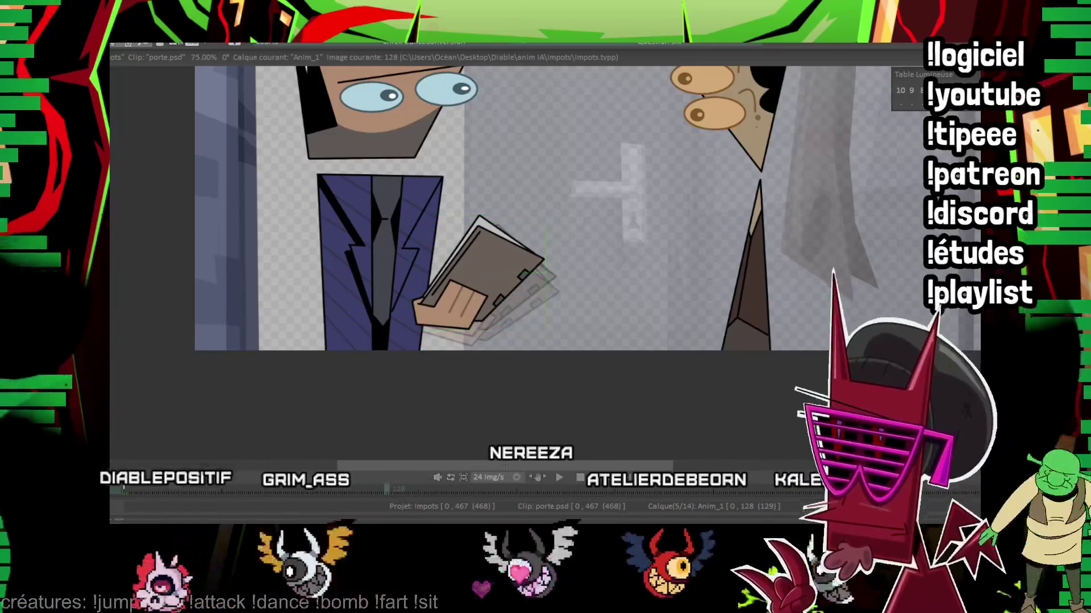
{"action": "key", "text": "Right"}
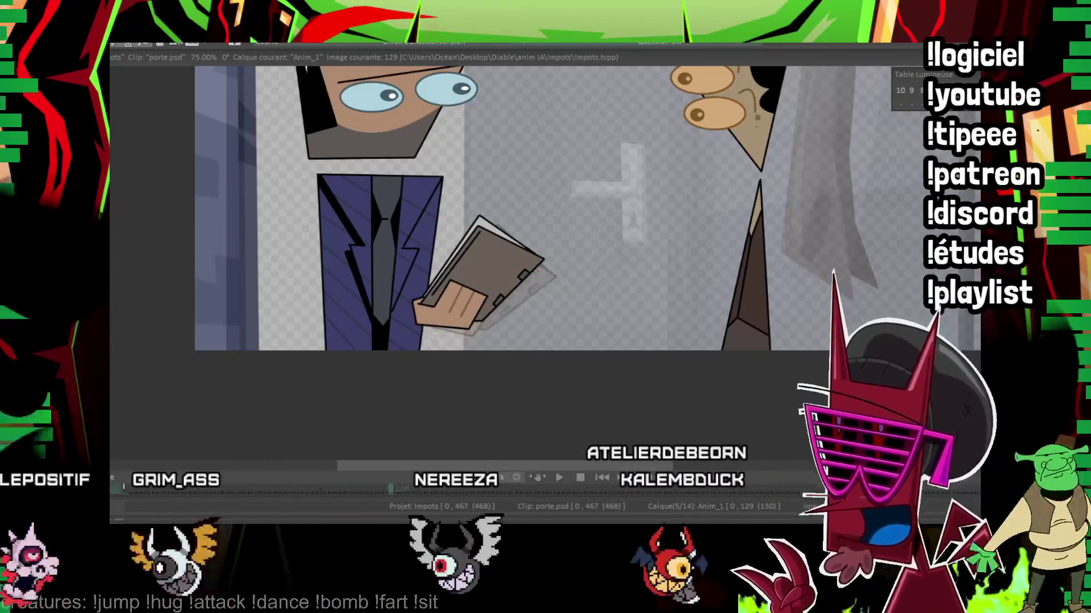
Step: On following frames, move the folder progressively up and to the right
{"action": "key", "text": "Right"}
{"action": "key", "text": "Right"}
{"action": "key", "text": "Right"}
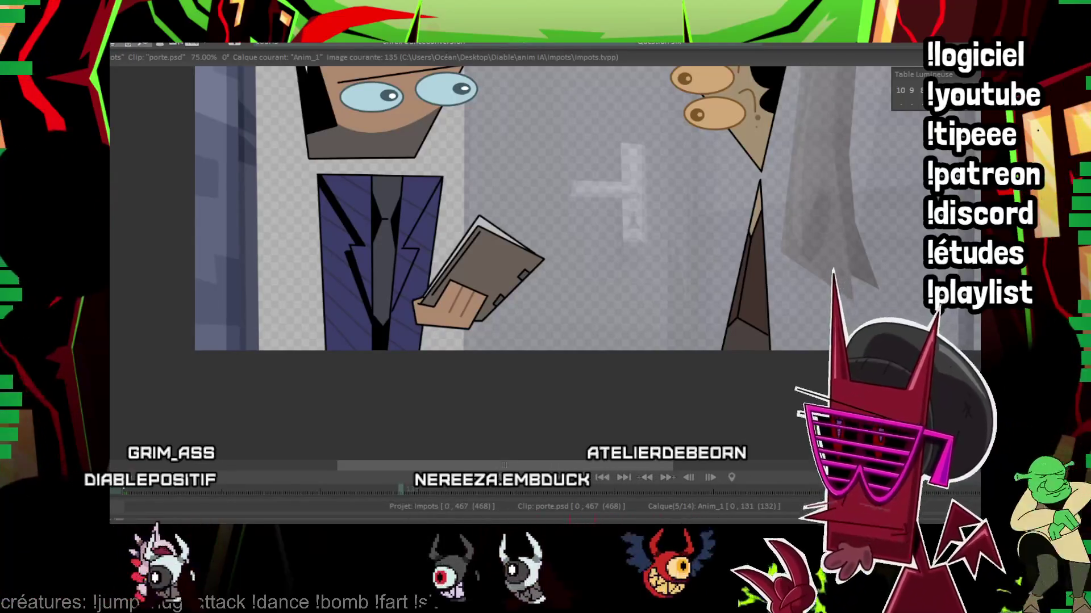
{"action": "left_click_drag", "start_coordinate": [490, 273], "coordinate": [466, 244]}
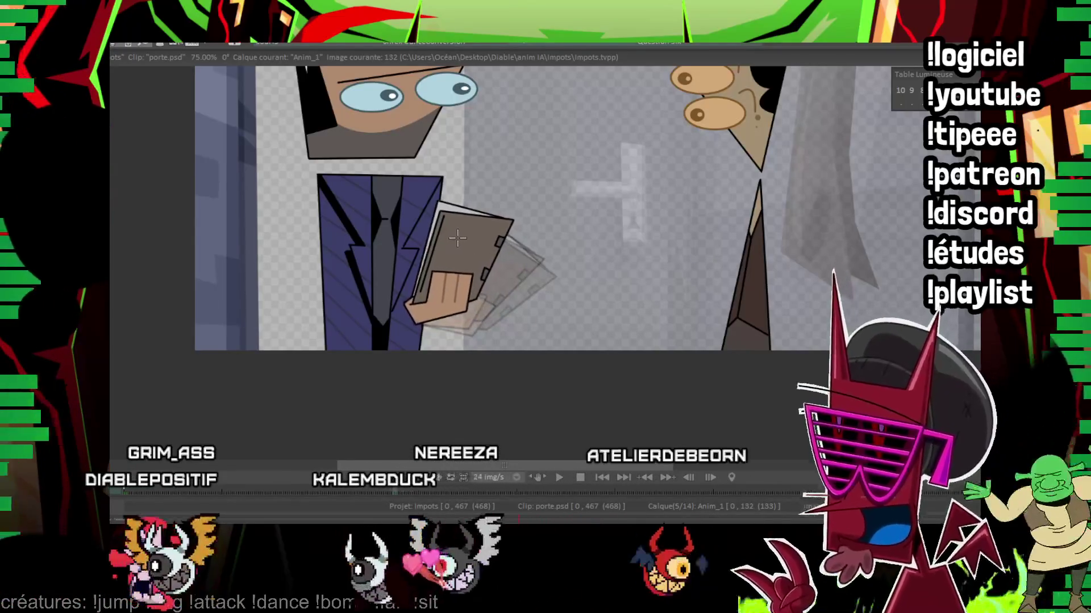
{"action": "key", "text": "Right"}
{"action": "key", "text": "Right"}
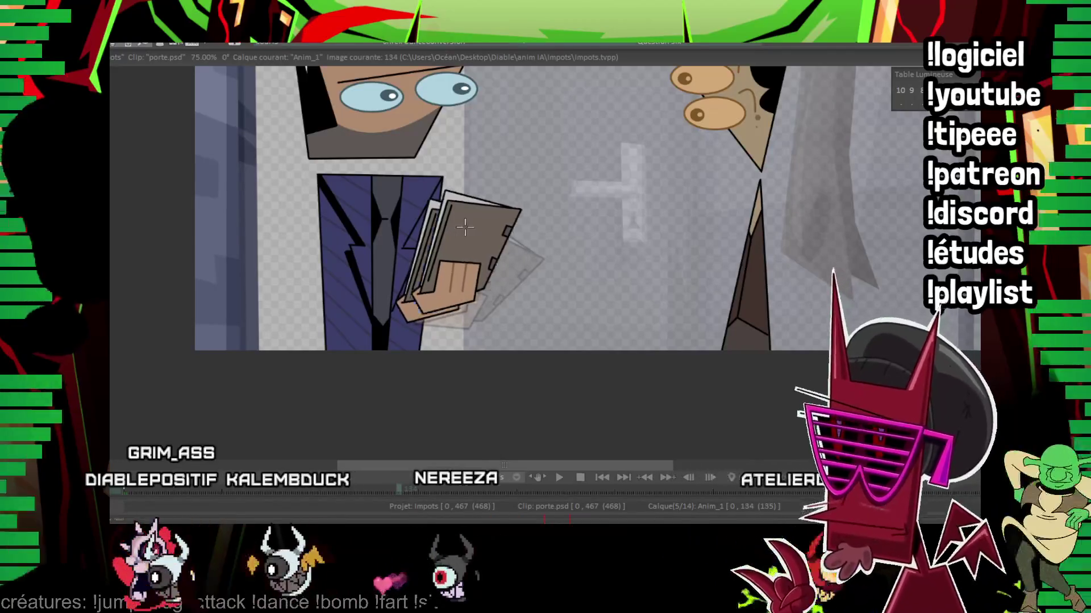
{"action": "key", "text": "Right"}
{"action": "key", "text": "Right"}
{"action": "mouse_move", "coordinate": [459, 232]}
{"action": "left_mouse_down"}
{"action": "mouse_move", "coordinate": [509, 208]}
{"action": "mouse_move", "coordinate": [447, 226]}
{"action": "left_mouse_up"}
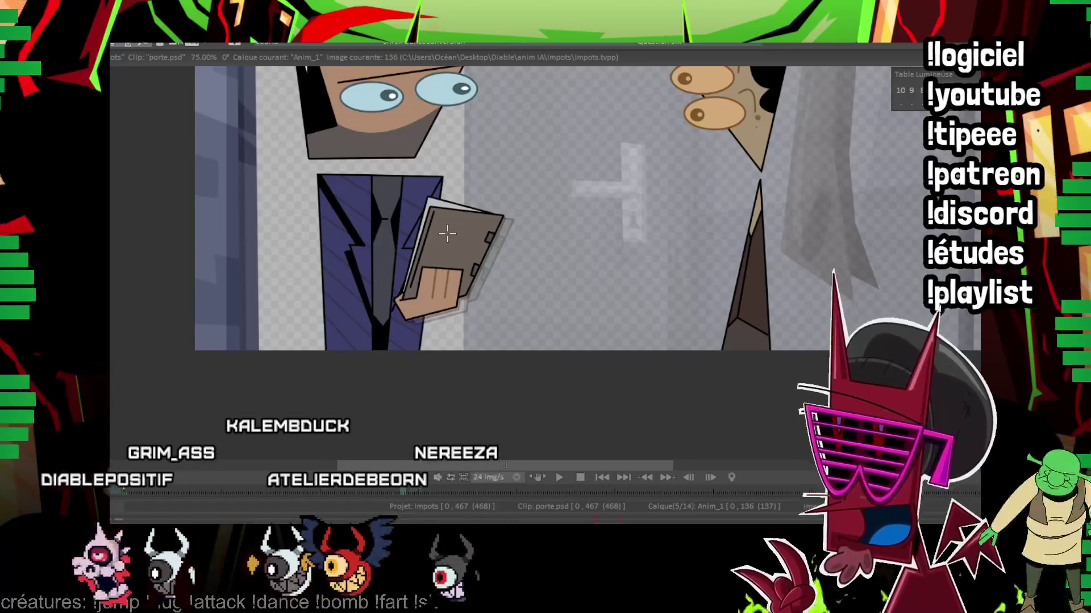
{"action": "left_click_drag", "start_coordinate": [446, 234], "coordinate": [547, 186]}
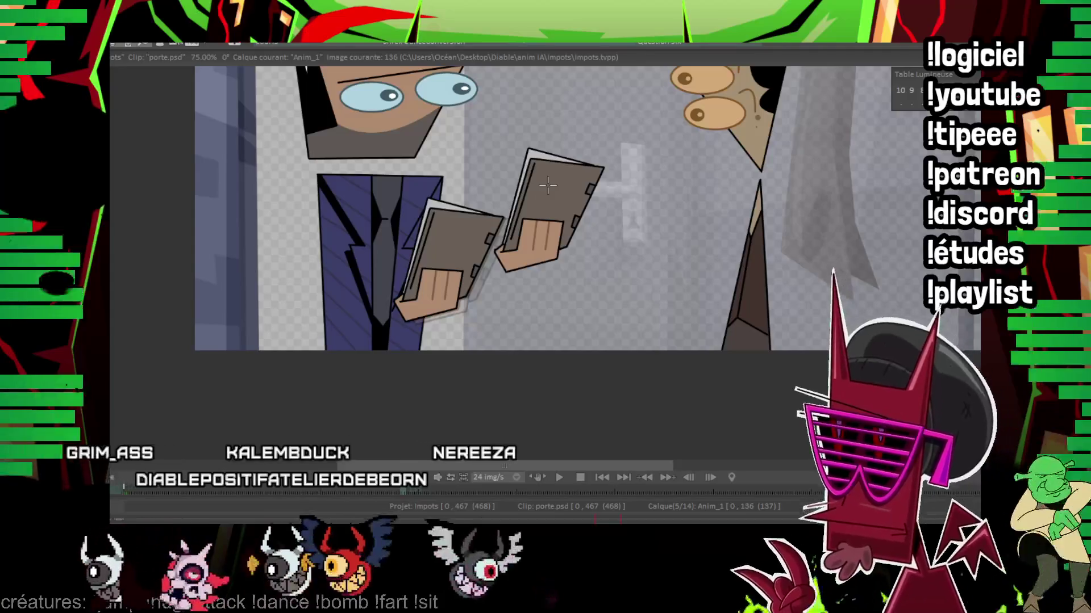
Step: Undo the misplaced folder move, drop a stray selection, and advance to later frames
{"action": "key", "text": "ctrl+z"}
{"action": "key", "text": "ctrl+z"}
{"action": "key", "text": "ctrl+z"}
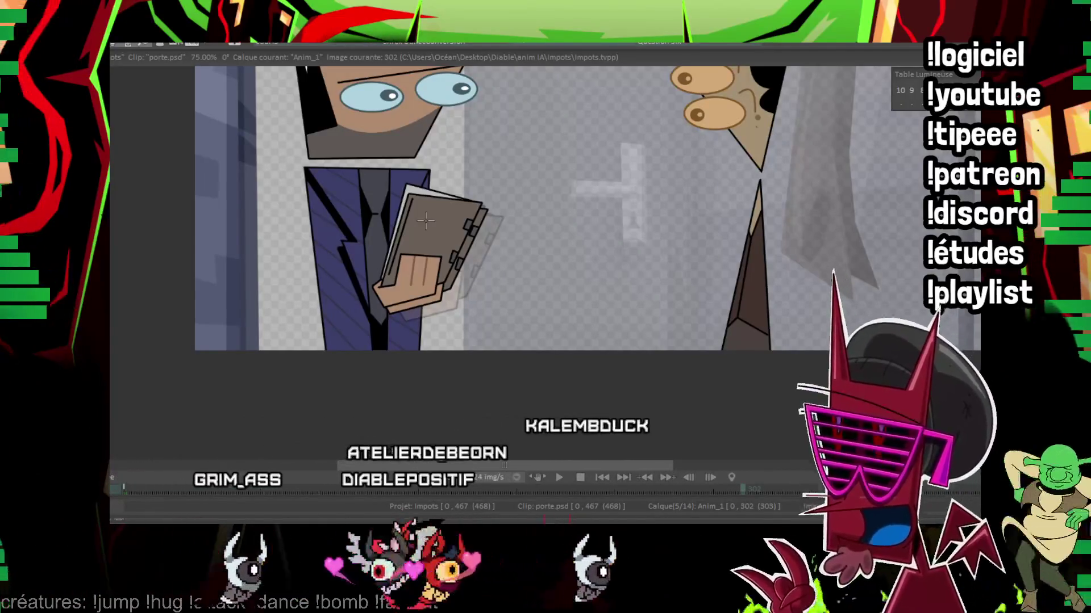
{"action": "left_click_drag", "start_coordinate": [425, 205], "coordinate": [400, 291]}
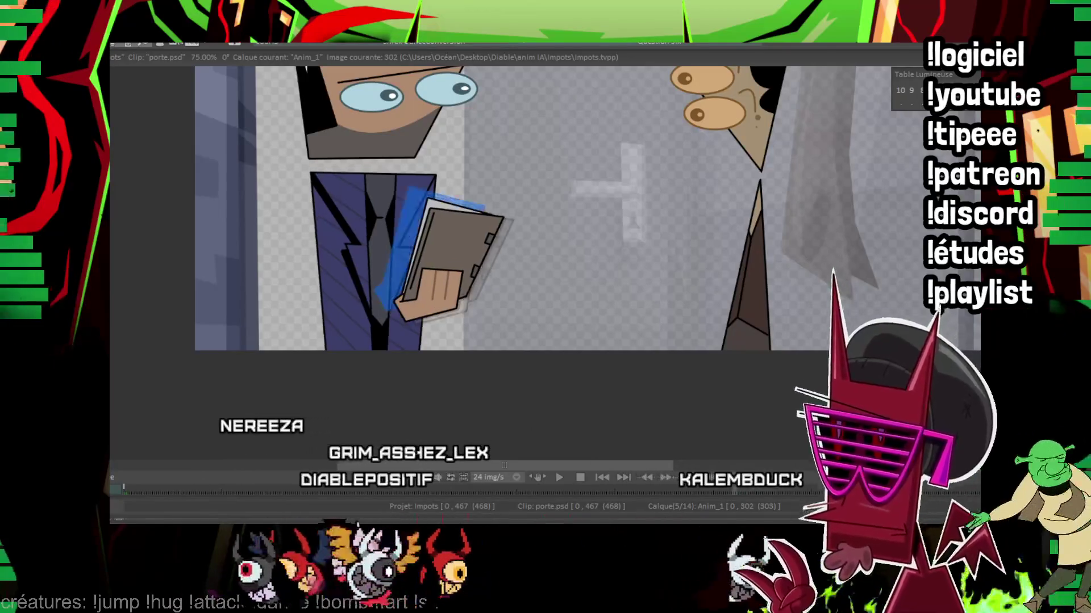
{"action": "key", "text": "Return"}
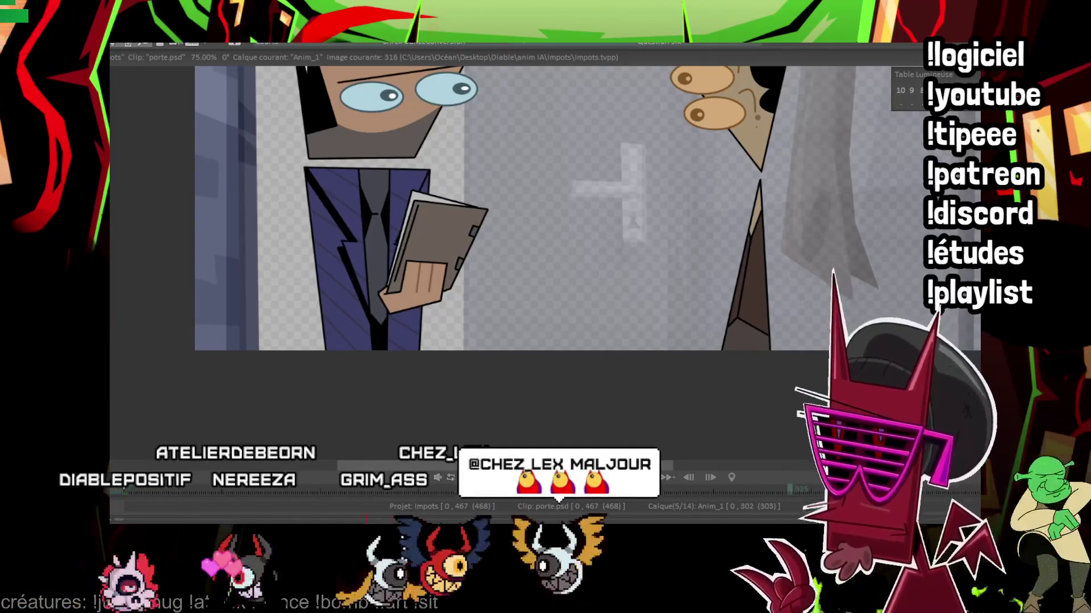
{"action": "key", "text": "Right"}
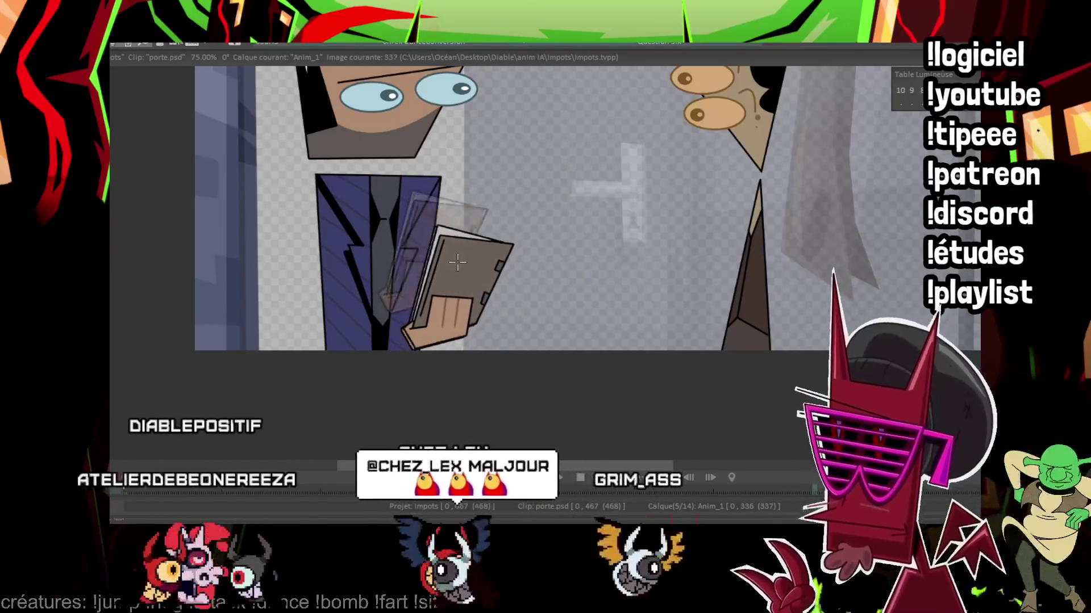
{"action": "key", "text": "Right"}
{"action": "key", "text": "Right"}
{"action": "key", "text": "Right"}
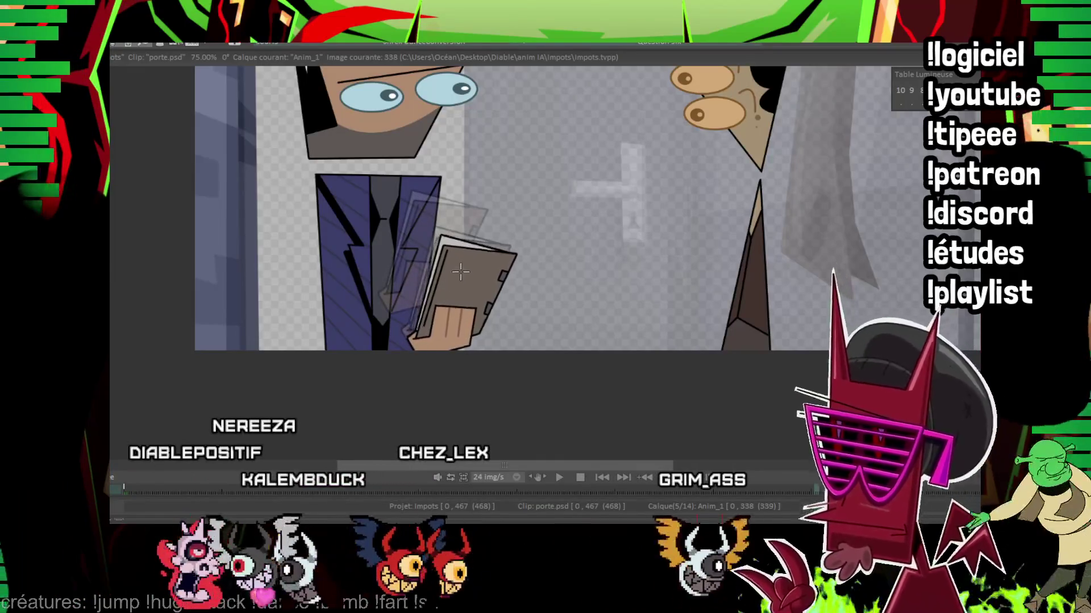
{"action": "key", "text": "Right"}
{"action": "key", "text": "Right"}
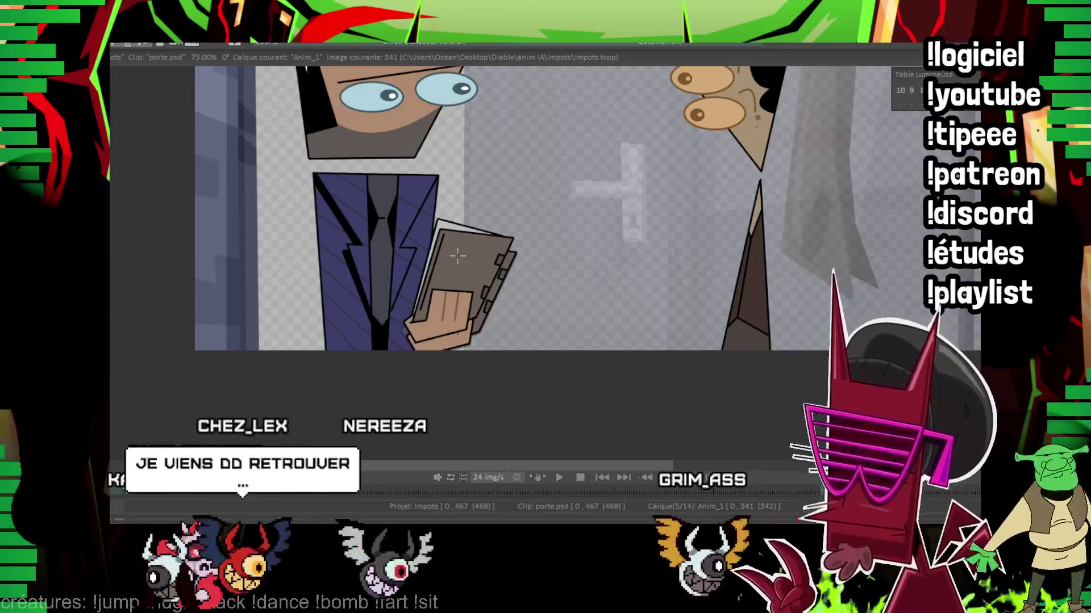
Step: Toggle the light table over neighbouring frames and play the animation back
{"action": "key", "text": "Left"}
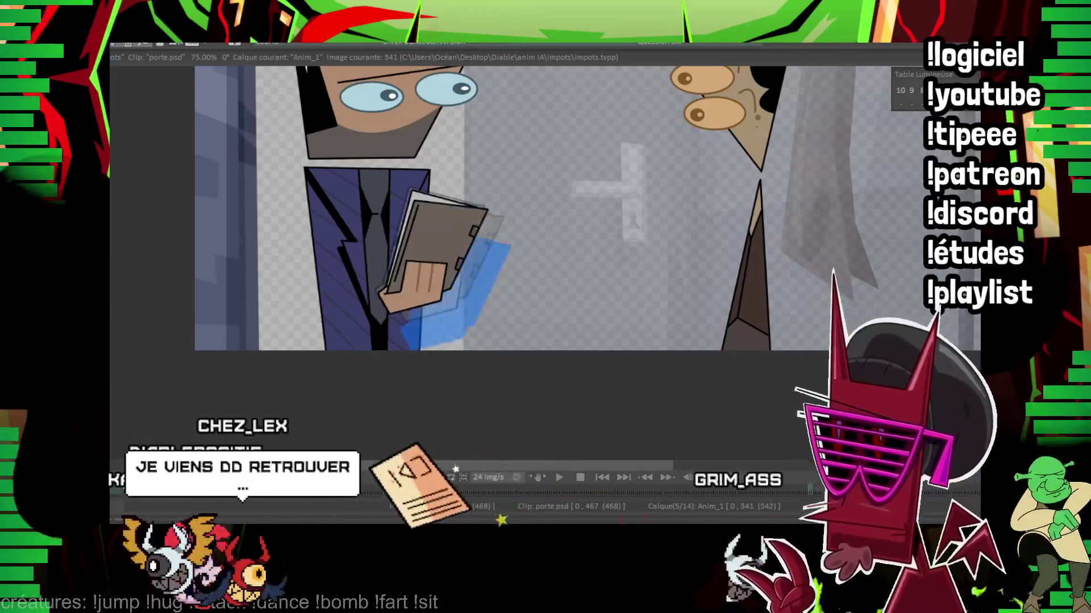
{"action": "key", "text": "Right"}
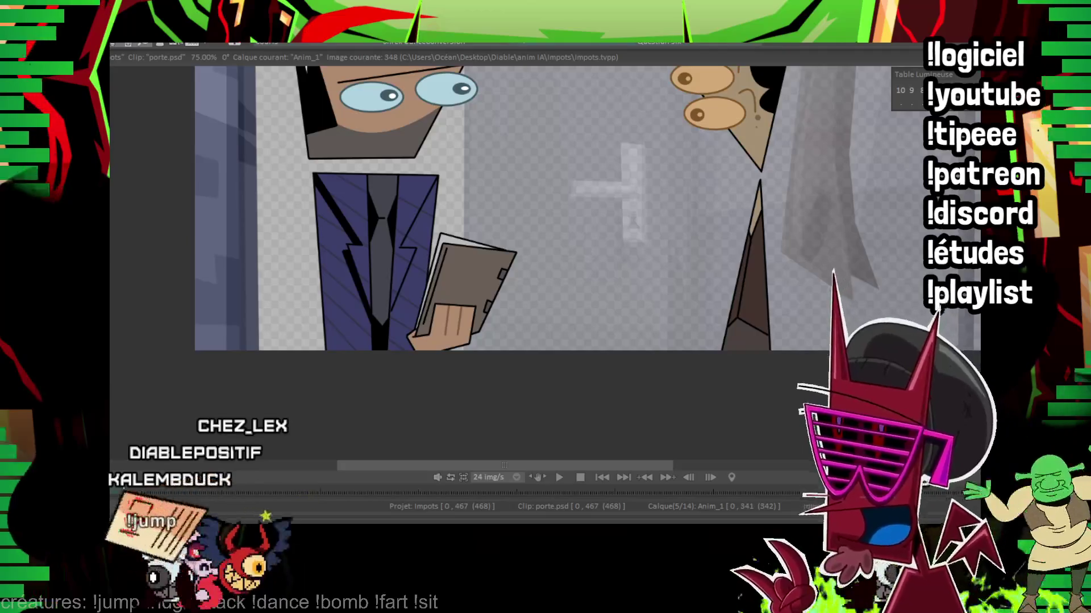
{"action": "key", "text": "Right"}
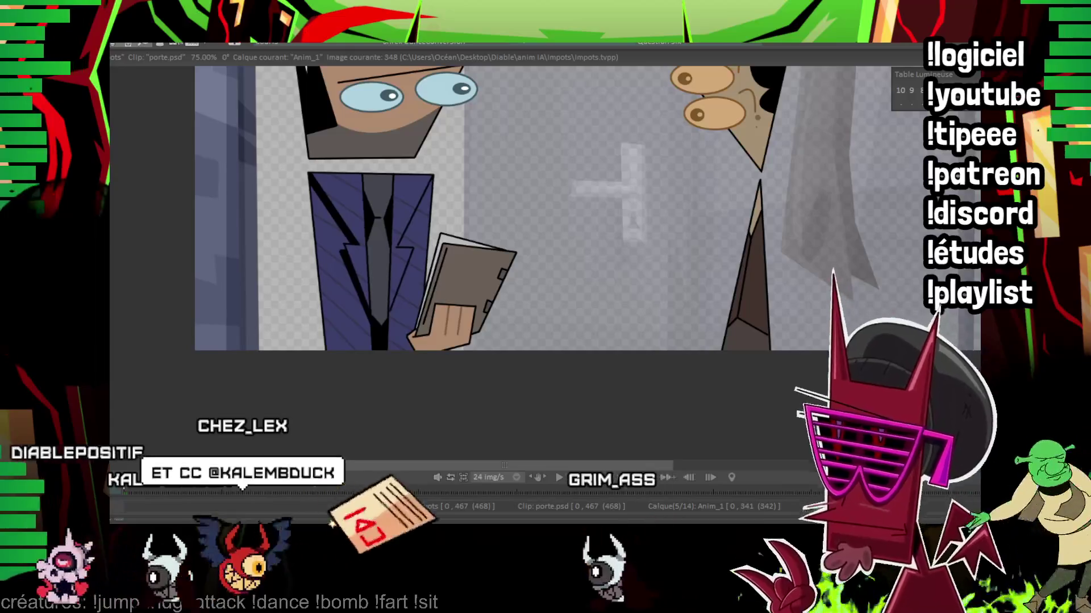
{"action": "key", "text": "space"}
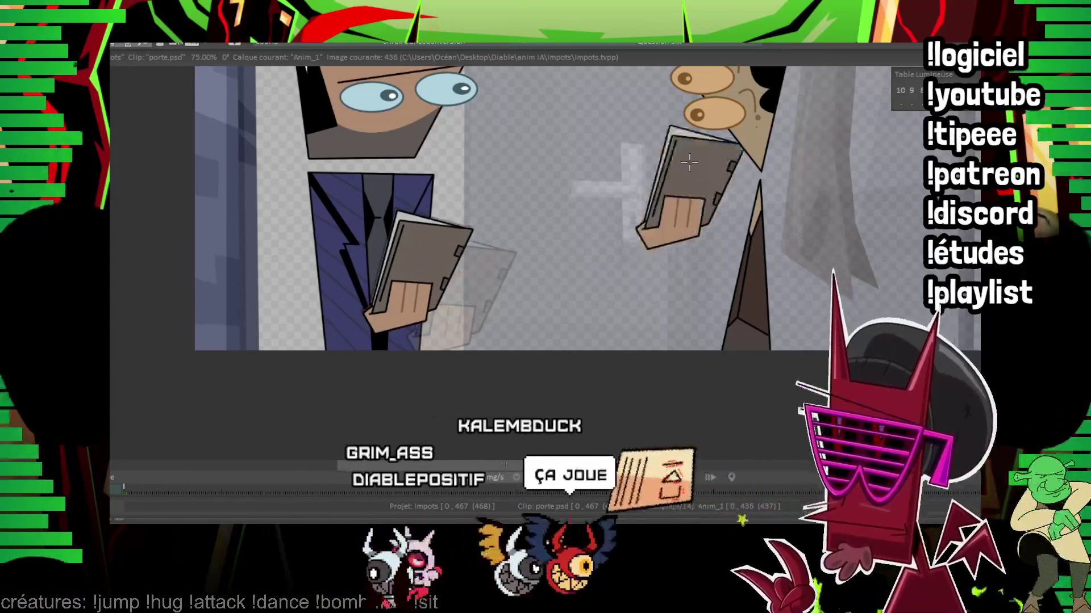
{"action": "scroll", "coordinate": [416, 247], "scroll_direction": "down", "scroll_amount": 3}
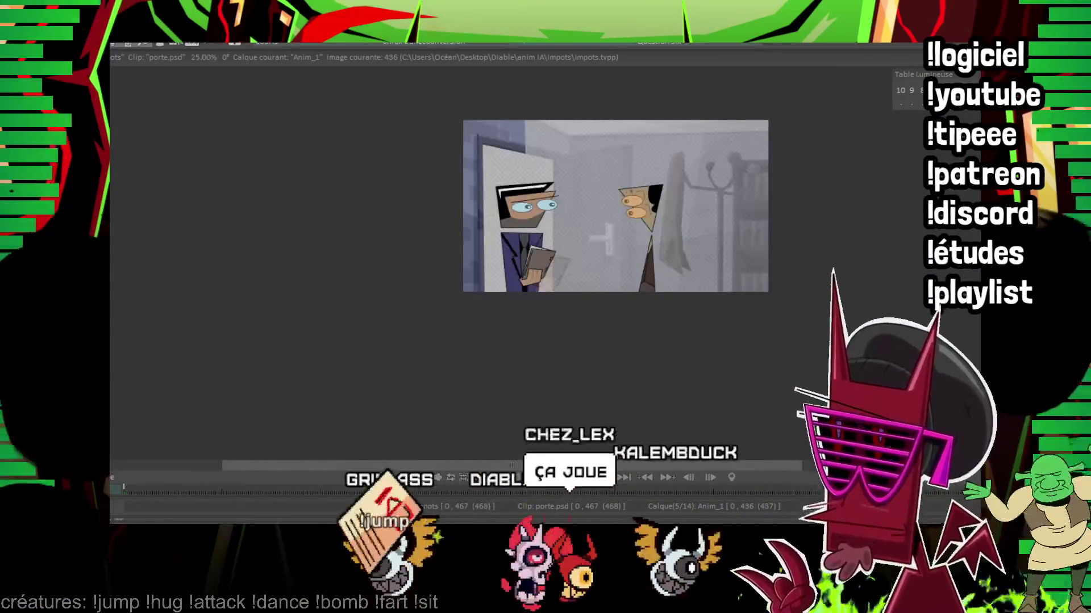
{"action": "scroll", "coordinate": [563, 256], "scroll_direction": "up", "scroll_amount": 2}
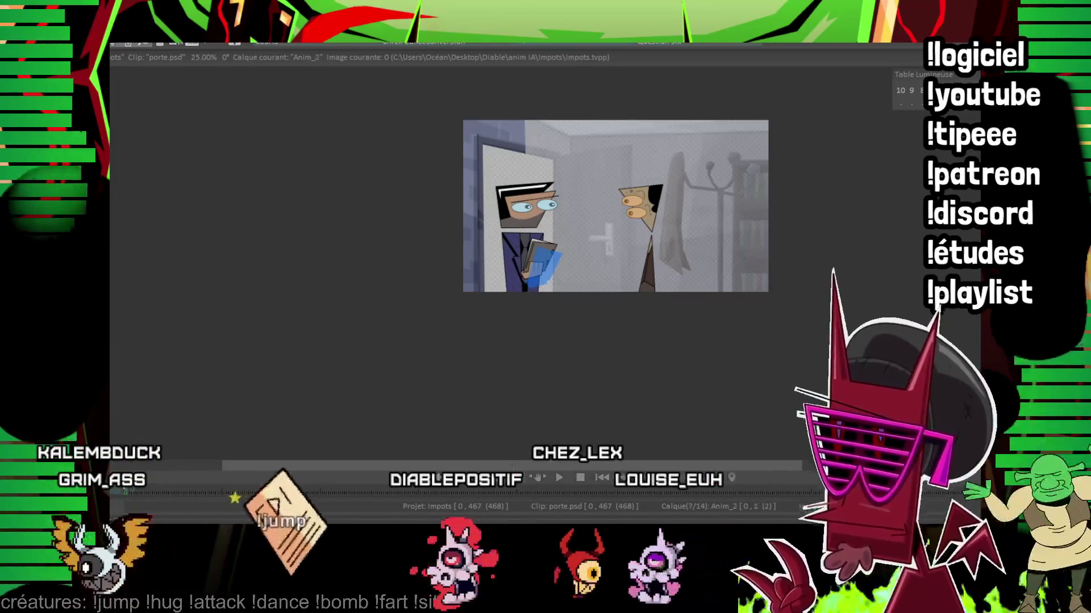
{"action": "scroll", "coordinate": [616, 206], "scroll_direction": "up", "scroll_amount": 3}
{"action": "scroll", "coordinate": [615, 206], "scroll_direction": "up", "scroll_amount": 2}
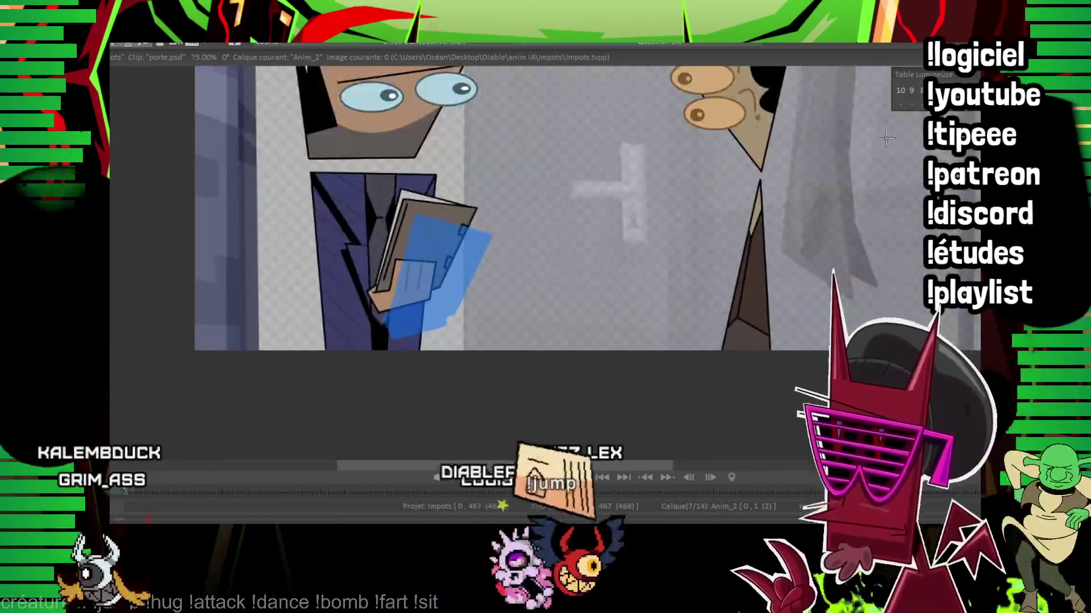
{"action": "scroll", "coordinate": [511, 213], "scroll_direction": "up", "scroll_amount": 2}
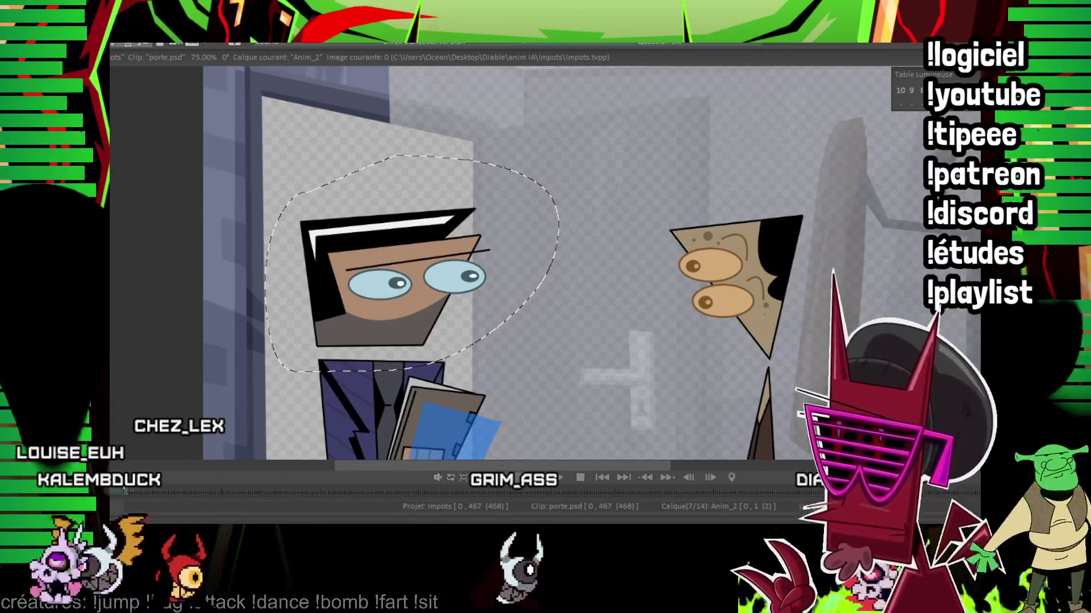
Step: Lasso the head, move it down-right then up-right on successive frames, and play the result
{"action": "left_click", "coordinate": [117, 497]}
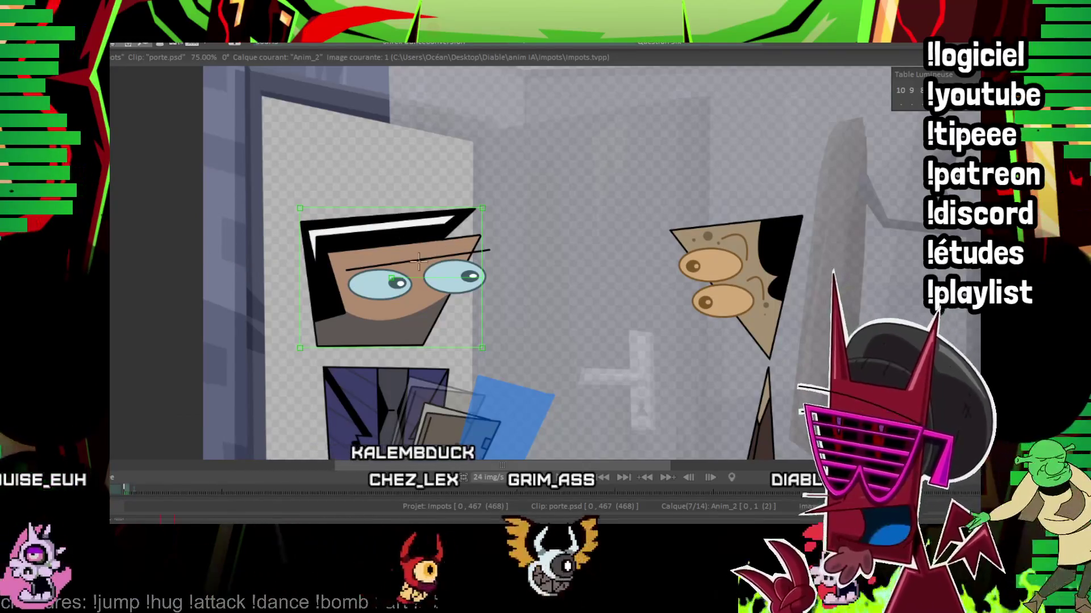
{"action": "left_click_drag", "start_coordinate": [432, 268], "coordinate": [438, 278]}
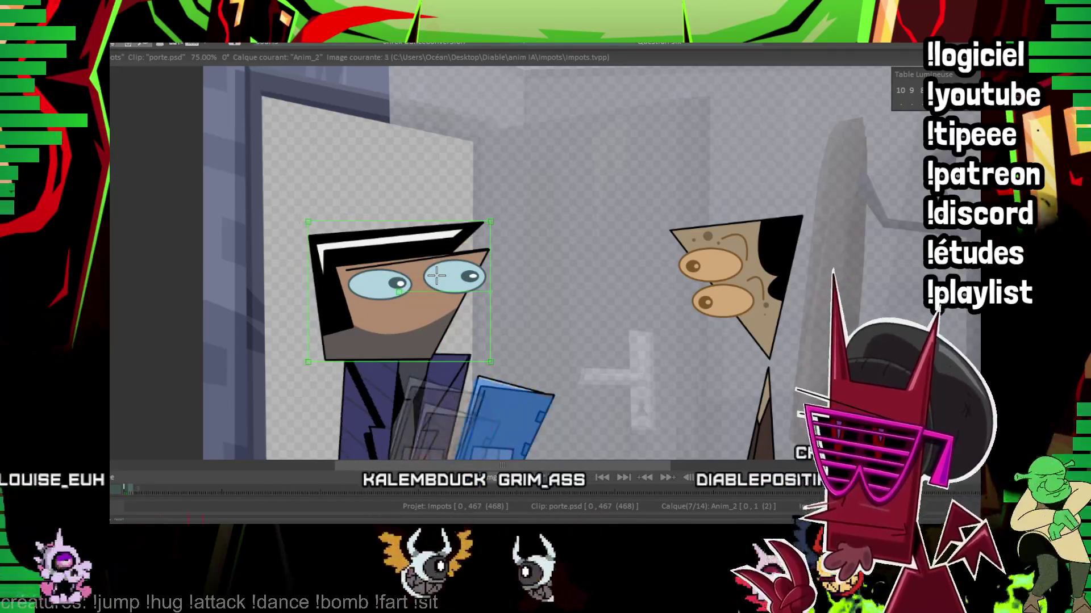
{"action": "key", "text": "Right"}
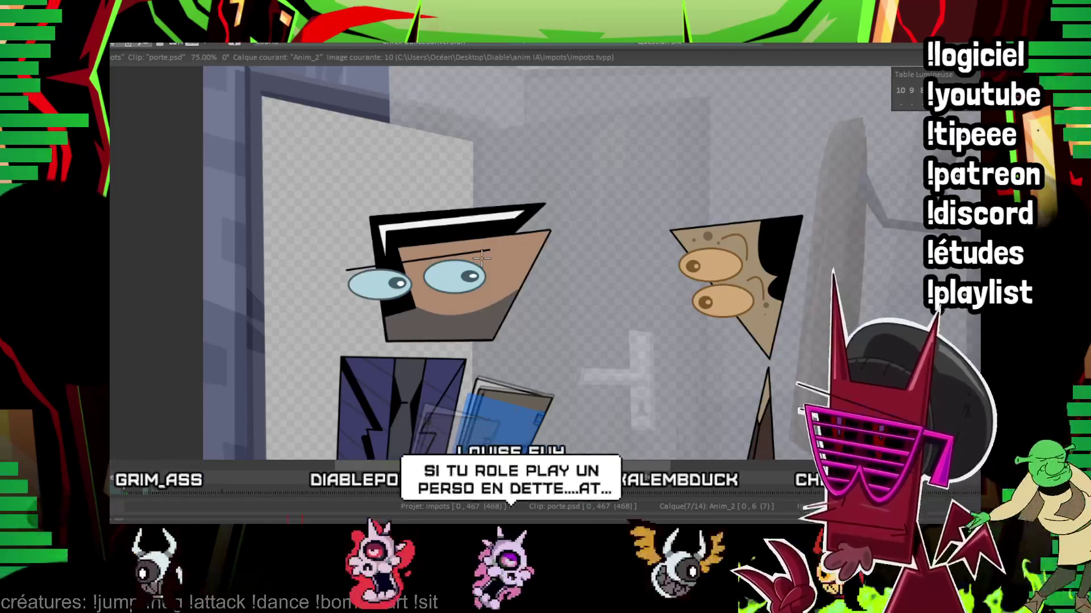
{"action": "mouse_move", "coordinate": [483, 257]}
{"action": "left_mouse_down"}
{"action": "mouse_move", "coordinate": [502, 216]}
{"action": "mouse_move", "coordinate": [436, 272]}
{"action": "mouse_move", "coordinate": [422, 266]}
{"action": "left_mouse_up"}
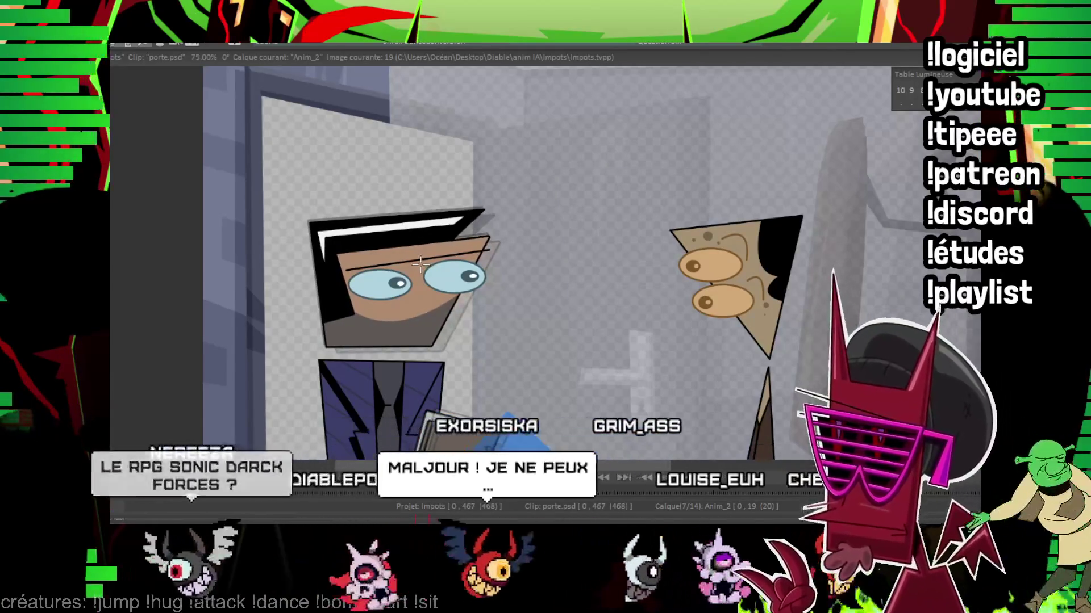
{"action": "left_click_drag", "start_coordinate": [420, 263], "coordinate": [444, 231]}
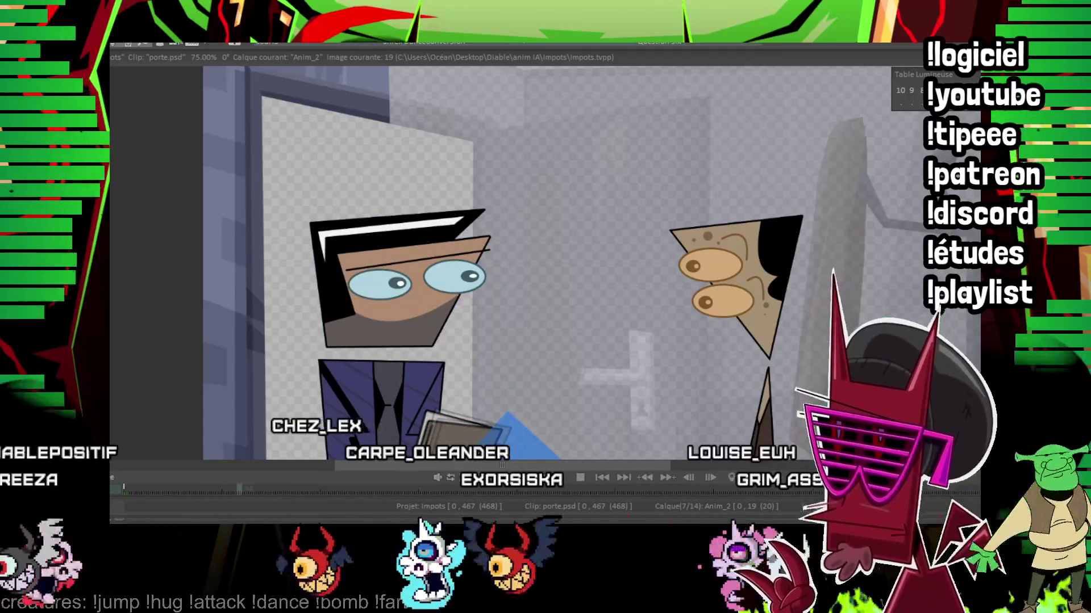
{"action": "key", "text": "Return"}
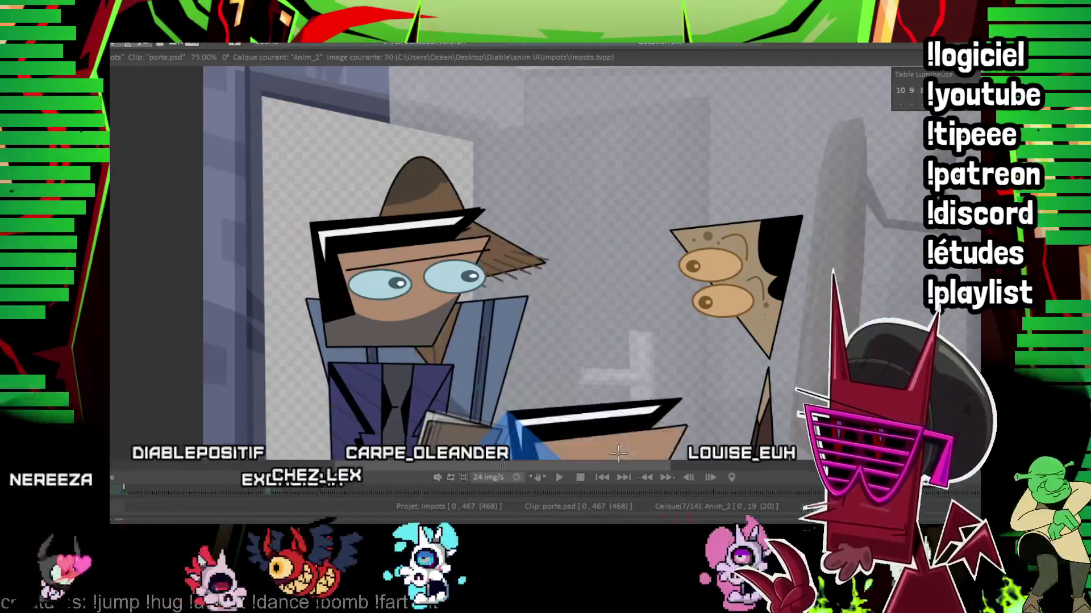
Step: Select the head and nudge it down-right, then back up-left a few frames later with the arrow keys
{"action": "left_click", "coordinate": [511, 304]}
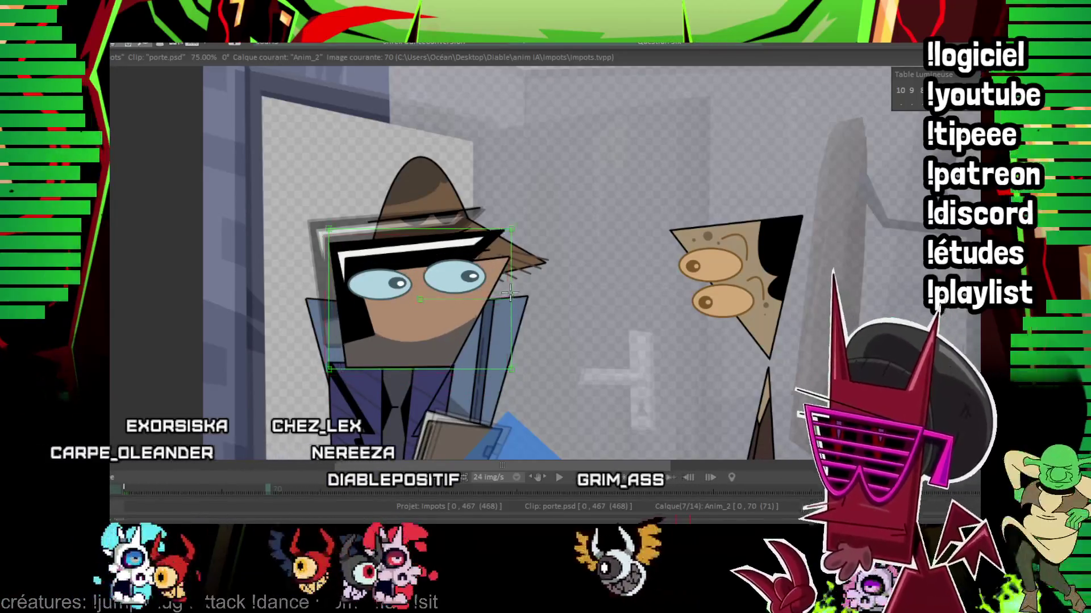
{"action": "key", "text": "Right"}
{"action": "key", "text": "Down"}
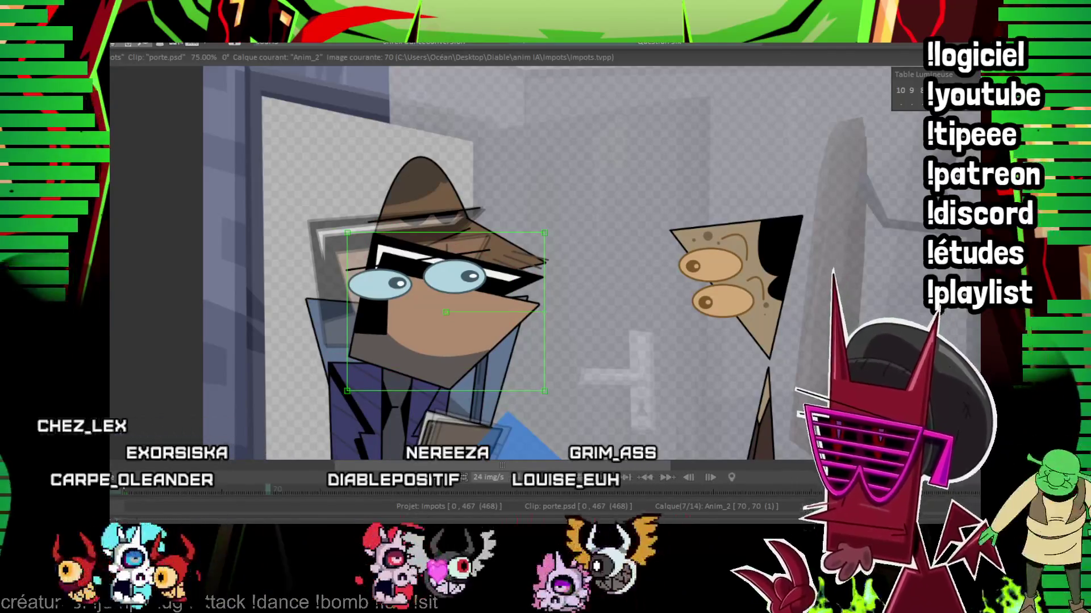
{"action": "key", "text": "Right"}
{"action": "key", "text": "Right"}
{"action": "key", "text": "Right"}
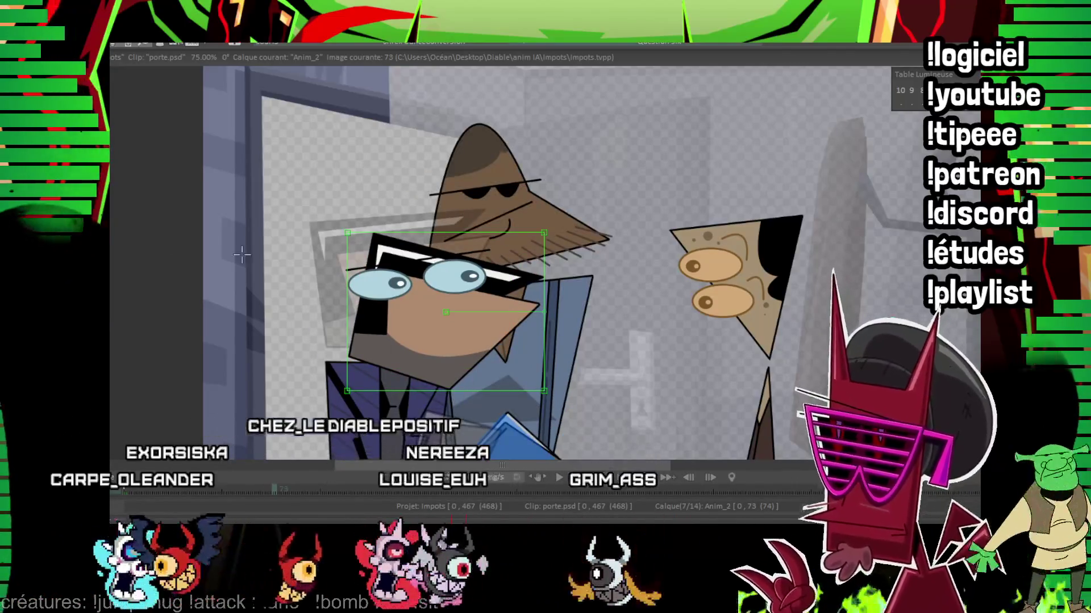
{"action": "key", "text": "Left"}
{"action": "key", "text": "Up"}
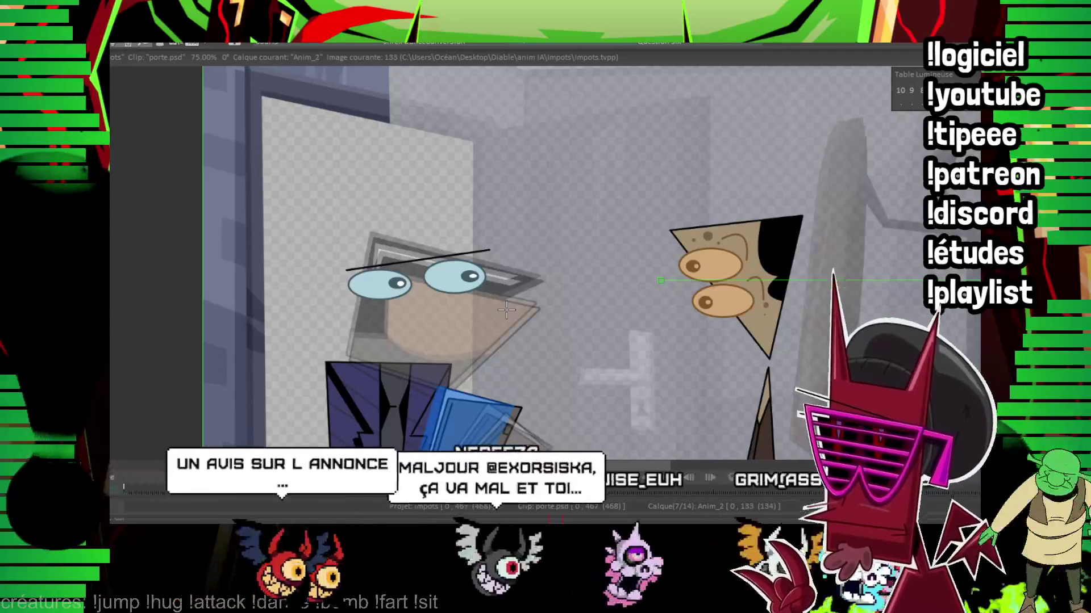
Step: Drag the head up-left, step forward, and undo a misplaced move far up to the right
{"action": "mouse_move", "coordinate": [506, 311]}
{"action": "left_mouse_down"}
{"action": "mouse_move", "coordinate": [426, 254]}
{"action": "mouse_move", "coordinate": [432, 264]}
{"action": "mouse_move", "coordinate": [435, 240]}
{"action": "mouse_move", "coordinate": [444, 273]}
{"action": "left_mouse_up"}
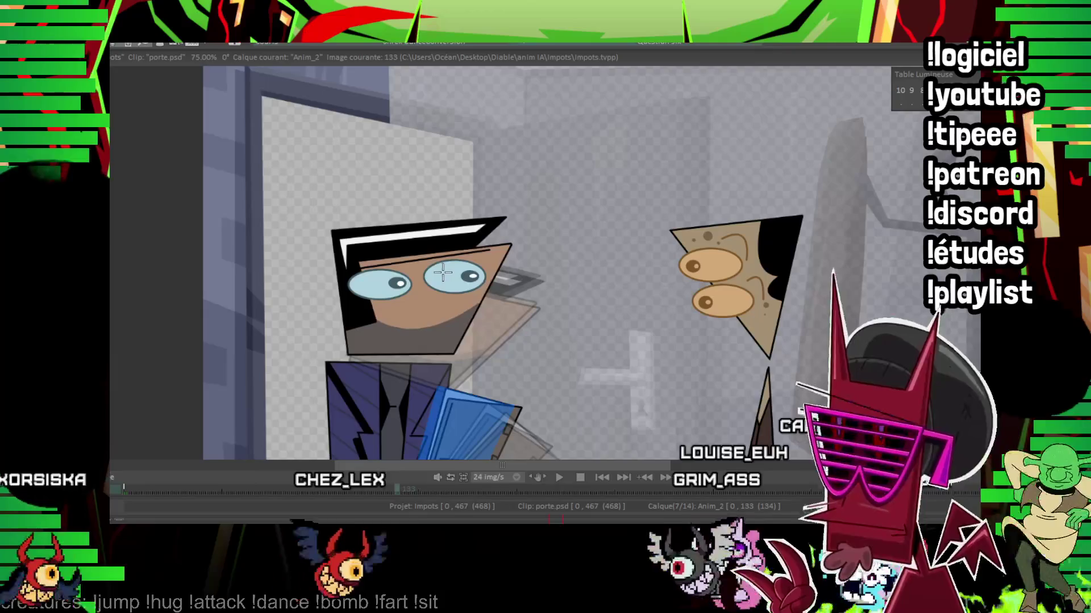
{"action": "key", "text": "Right"}
{"action": "key", "text": "Right"}
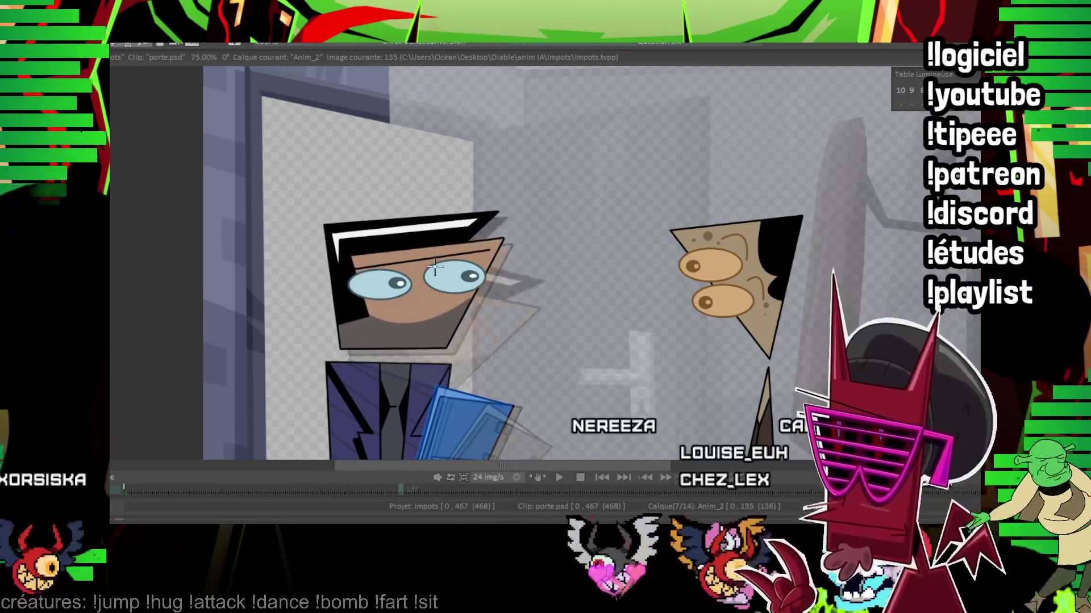
{"action": "key", "text": "Right"}
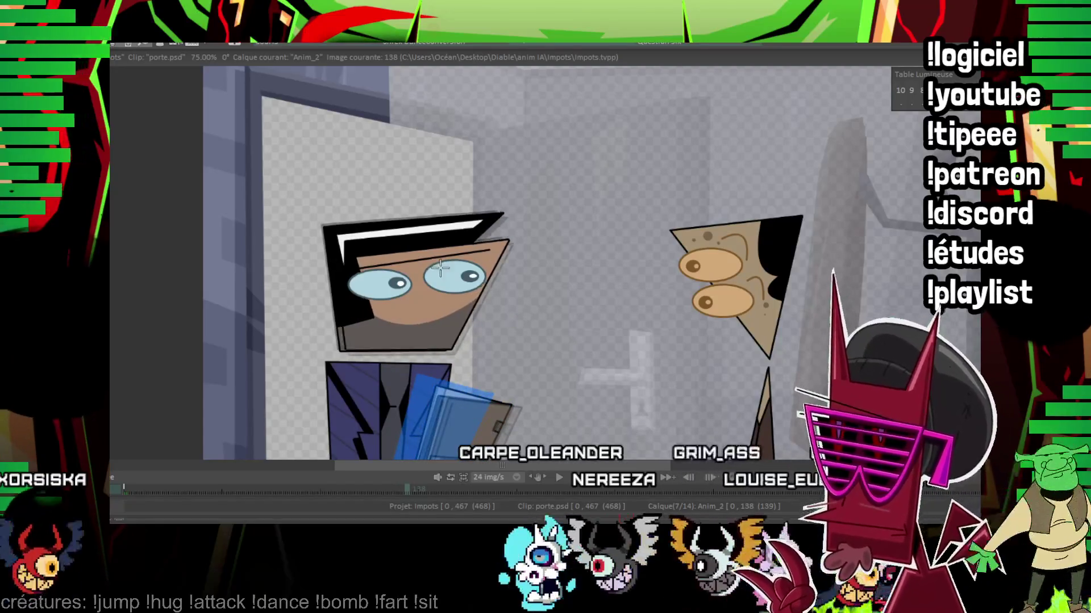
{"action": "left_click_drag", "start_coordinate": [437, 269], "coordinate": [604, 203]}
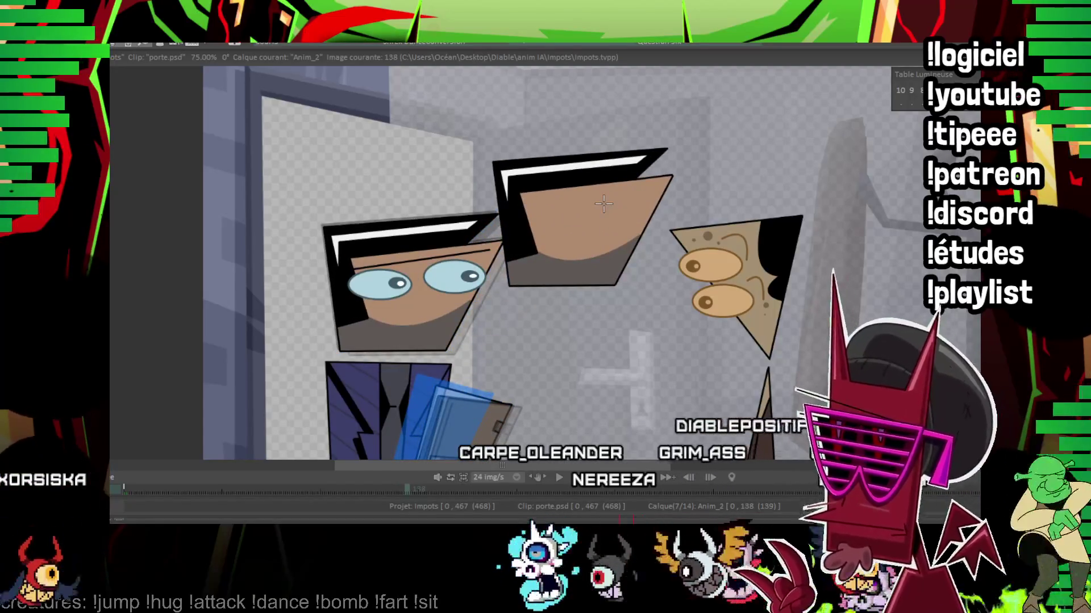
{"action": "key", "text": "ctrl+z"}
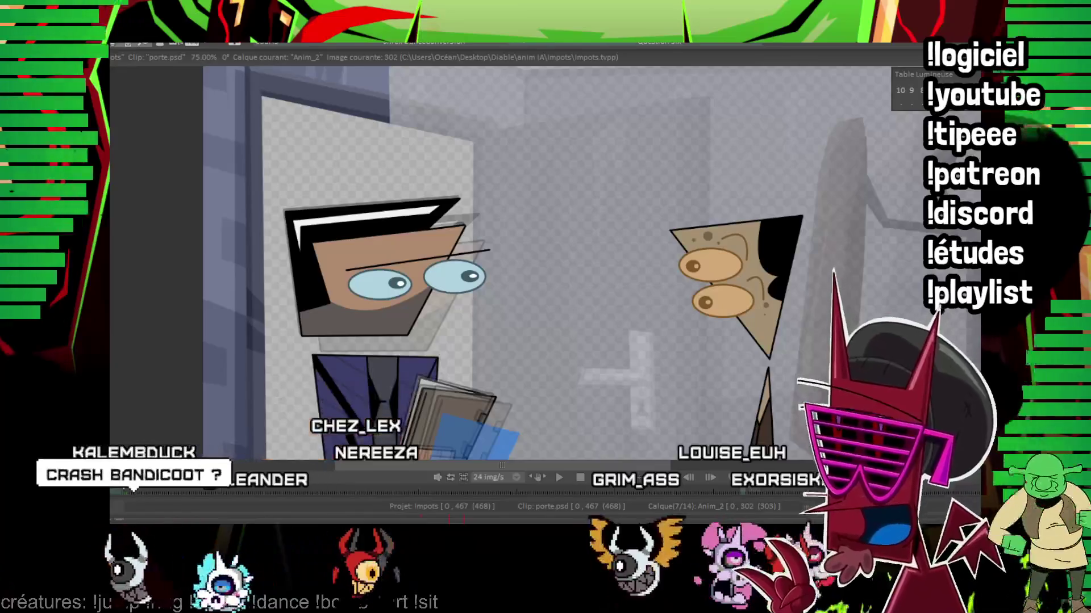
Step: Review the head animation around frames 302 and 340 by stepping back and forth
{"action": "key", "text": "Left"}
{"action": "key", "text": "Left"}
{"action": "key", "text": "Left"}
{"action": "key", "text": "Right"}
{"action": "key", "text": "Right"}
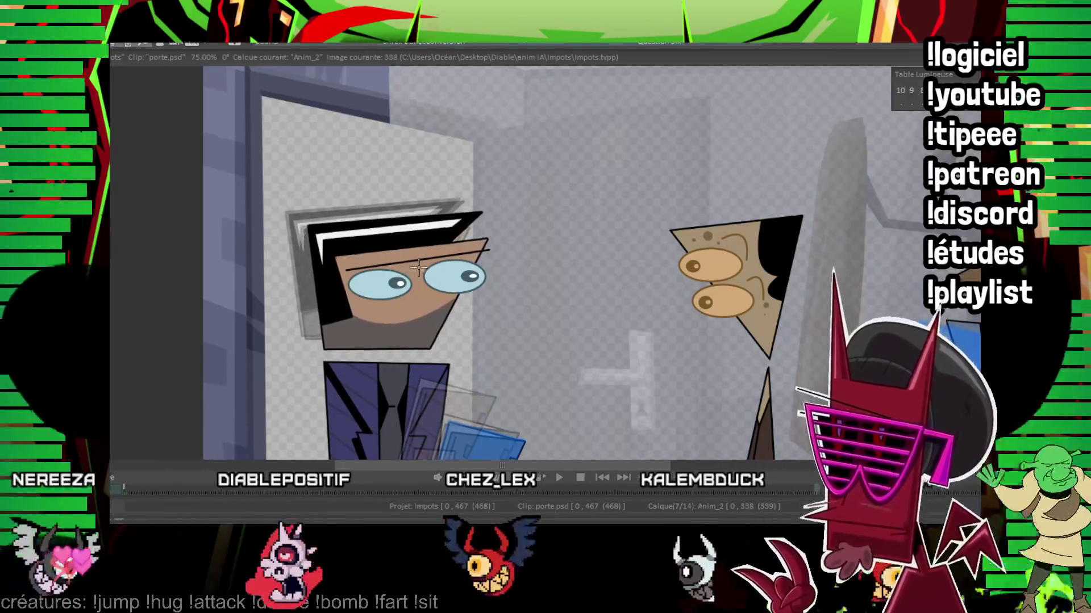
{"action": "key", "text": "Right"}
{"action": "key", "text": "Right"}
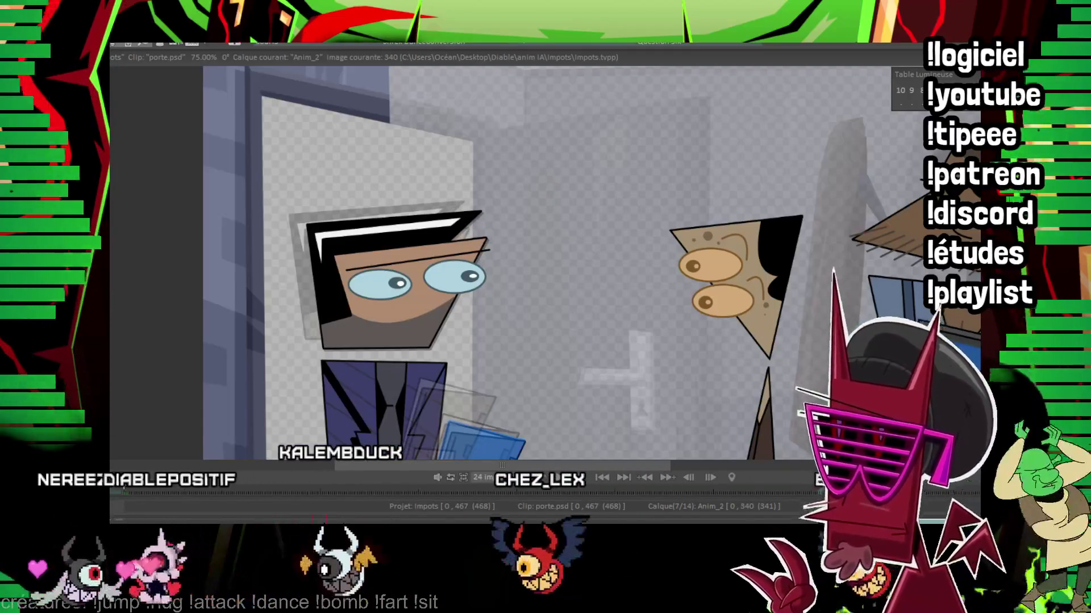
{"action": "key", "text": "Right"}
{"action": "key", "text": "Right"}
{"action": "key", "text": "Right"}
{"action": "key", "text": "Right"}
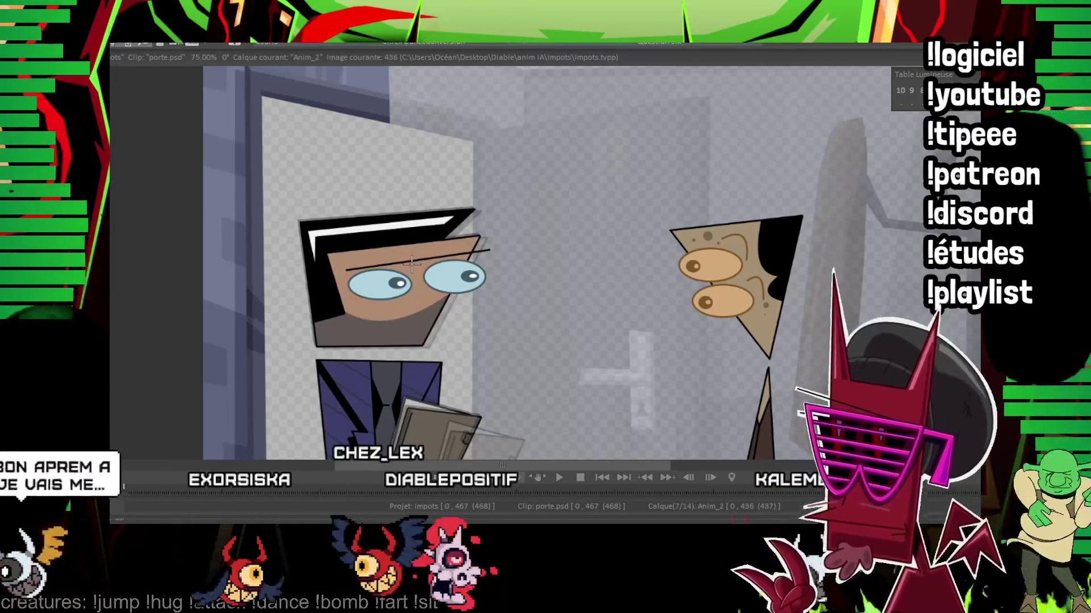
Step: Stamp head copies with the custom brush across the canvas, then undo them
{"action": "left_click_drag", "start_coordinate": [411, 262], "coordinate": [526, 282]}
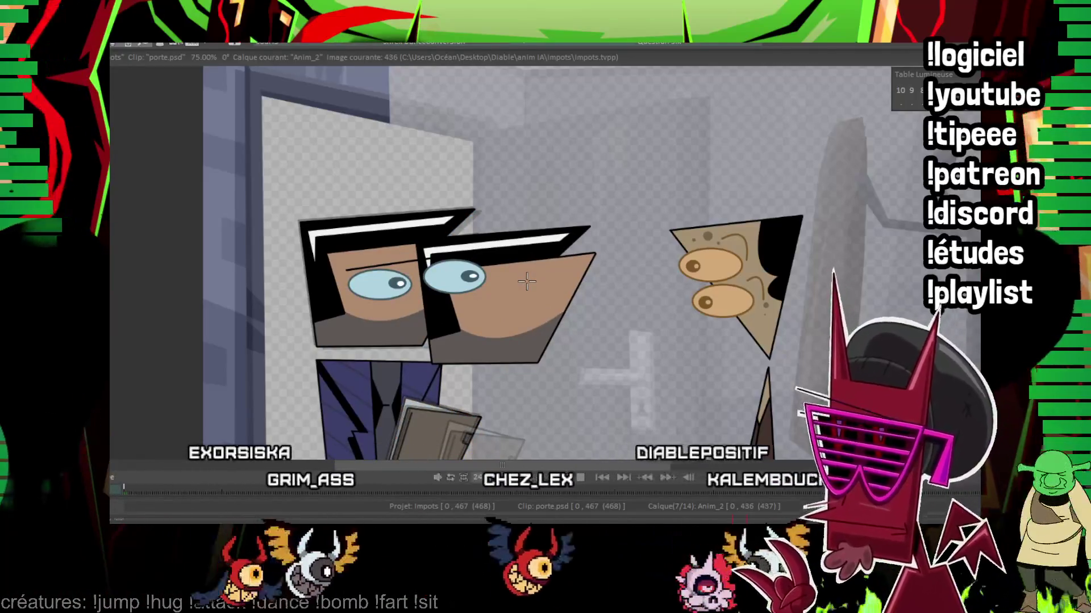
{"action": "left_click_drag", "start_coordinate": [526, 281], "coordinate": [477, 221]}
{"action": "scroll", "coordinate": [477, 222], "scroll_direction": "up", "scroll_amount": 2}
{"action": "mouse_move", "coordinate": [376, 279]}
{"action": "left_mouse_down"}
{"action": "mouse_move", "coordinate": [817, 185]}
{"action": "mouse_move", "coordinate": [426, 213]}
{"action": "mouse_move", "coordinate": [256, 341]}
{"action": "mouse_move", "coordinate": [903, 229]}
{"action": "mouse_move", "coordinate": [383, 341]}
{"action": "mouse_move", "coordinate": [256, 255]}
{"action": "mouse_move", "coordinate": [682, 257]}
{"action": "mouse_move", "coordinate": [509, 363]}
{"action": "mouse_move", "coordinate": [681, 256]}
{"action": "mouse_move", "coordinate": [341, 325]}
{"action": "mouse_move", "coordinate": [596, 324]}
{"action": "mouse_move", "coordinate": [859, 268]}
{"action": "left_mouse_up"}
{"action": "key", "text": "ctrl+z"}
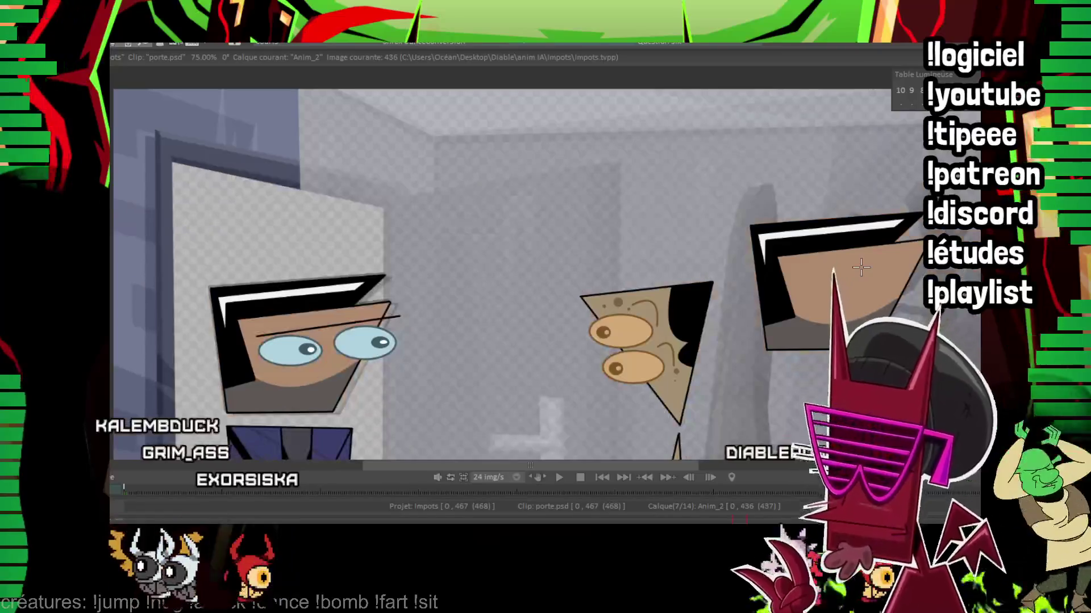
{"action": "scroll", "coordinate": [512, 272], "scroll_direction": "up", "scroll_amount": 3}
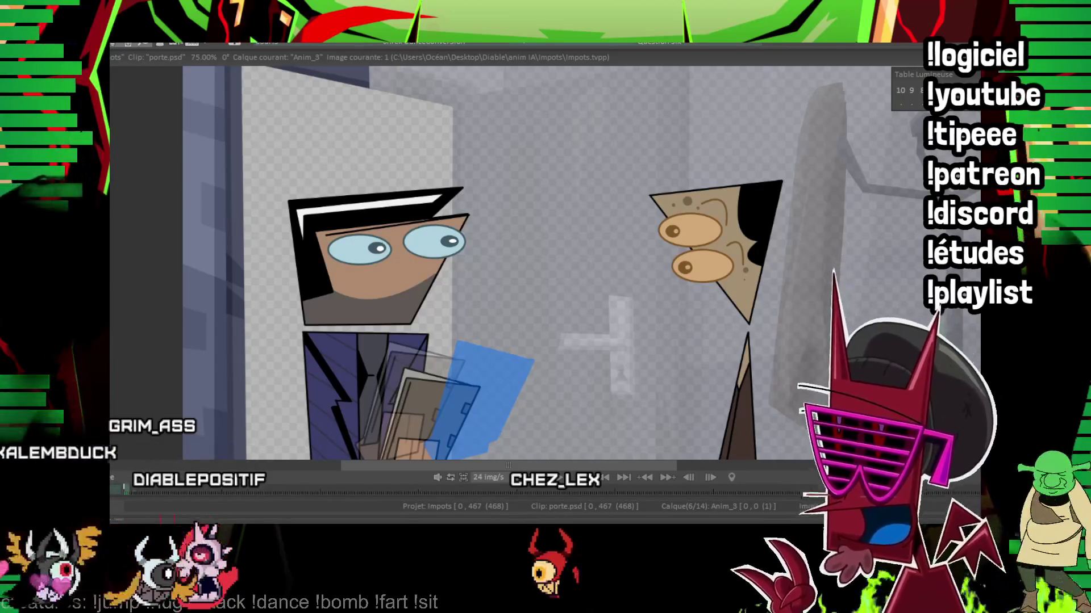
{"action": "scroll", "coordinate": [477, 255], "scroll_direction": "up", "scroll_amount": 3}
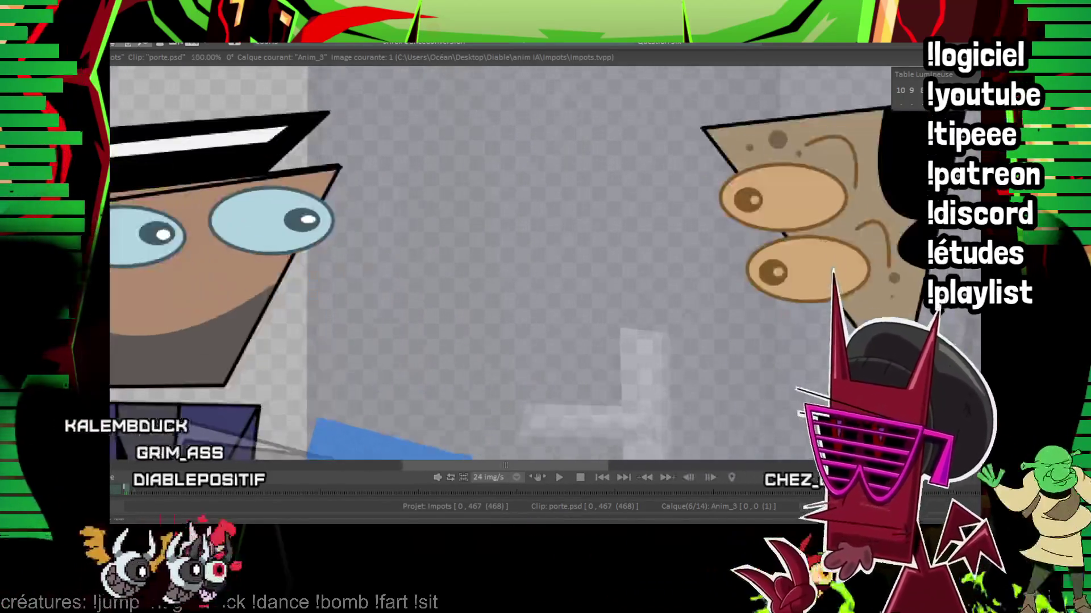
{"action": "scroll", "coordinate": [477, 256], "scroll_direction": "up", "scroll_amount": 2}
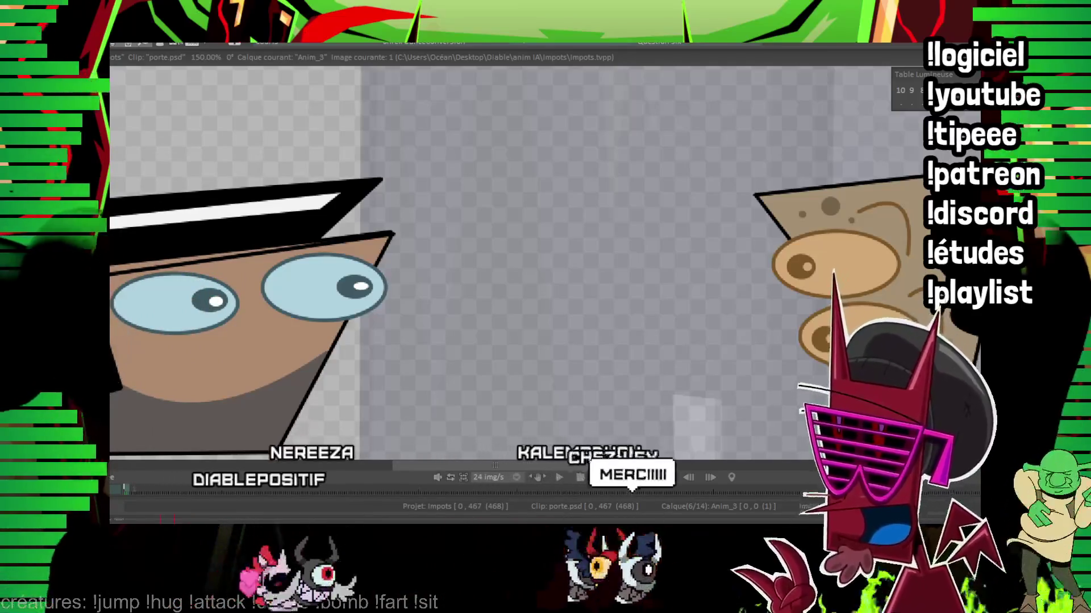
Step: Pan the zoomed canvas to centre the suited man's face for drawing on Anim_3
{"action": "left_click_drag", "start_coordinate": [215, 319], "coordinate": [299, 273]}
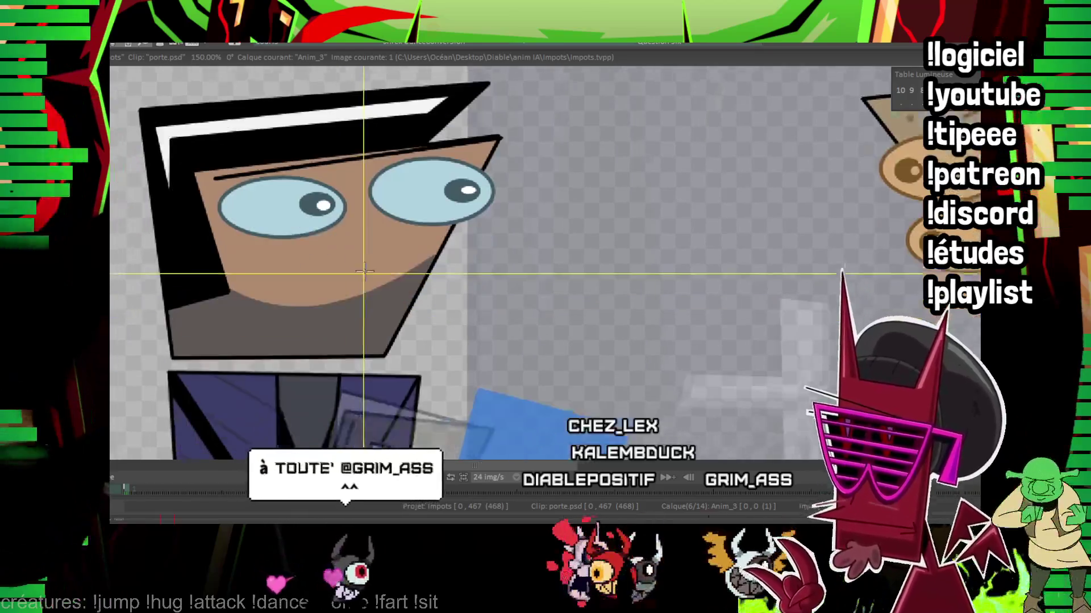
{"action": "mouse_move", "coordinate": [273, 298]}
{"action": "left_mouse_down"}
{"action": "mouse_move", "coordinate": [302, 245]}
{"action": "mouse_move", "coordinate": [365, 269]}
{"action": "left_mouse_up"}
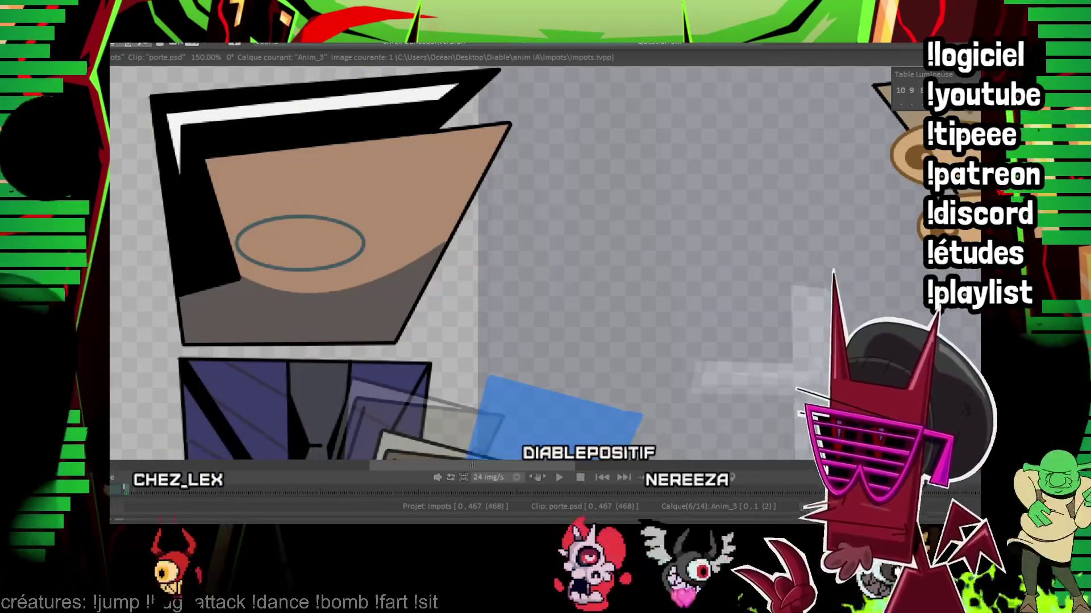
Step: Draw ellipse strokes beneath both eyes with a line across each, flipping frames to check
{"action": "key", "text": "o"}
{"action": "left_click_drag", "start_coordinate": [446, 243], "coordinate": [508, 268]}
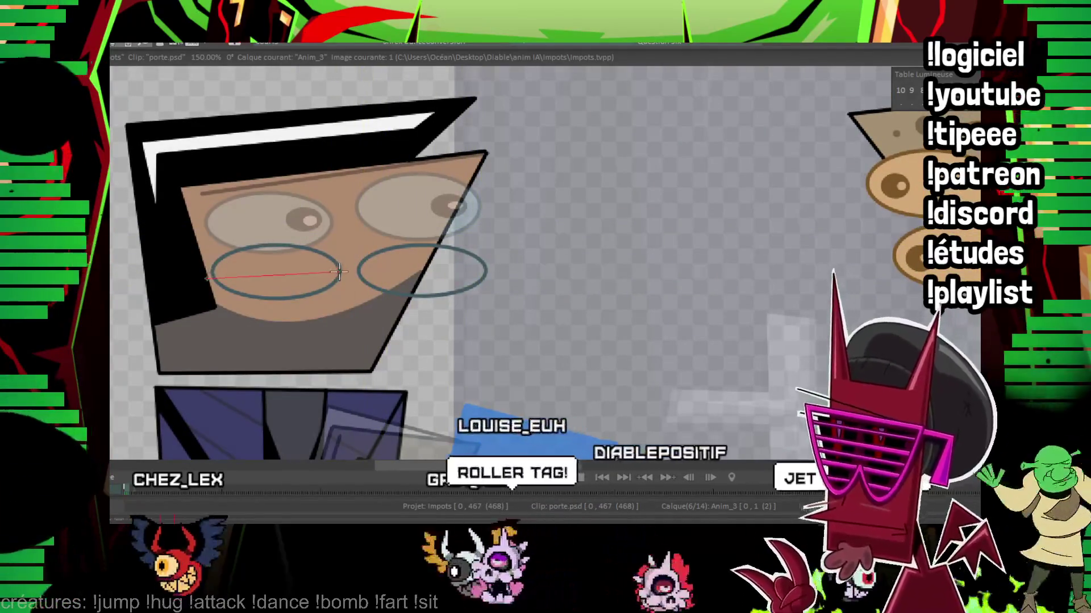
{"action": "left_click_drag", "start_coordinate": [215, 279], "coordinate": [288, 278]}
{"action": "left_click_drag", "start_coordinate": [362, 273], "coordinate": [472, 271]}
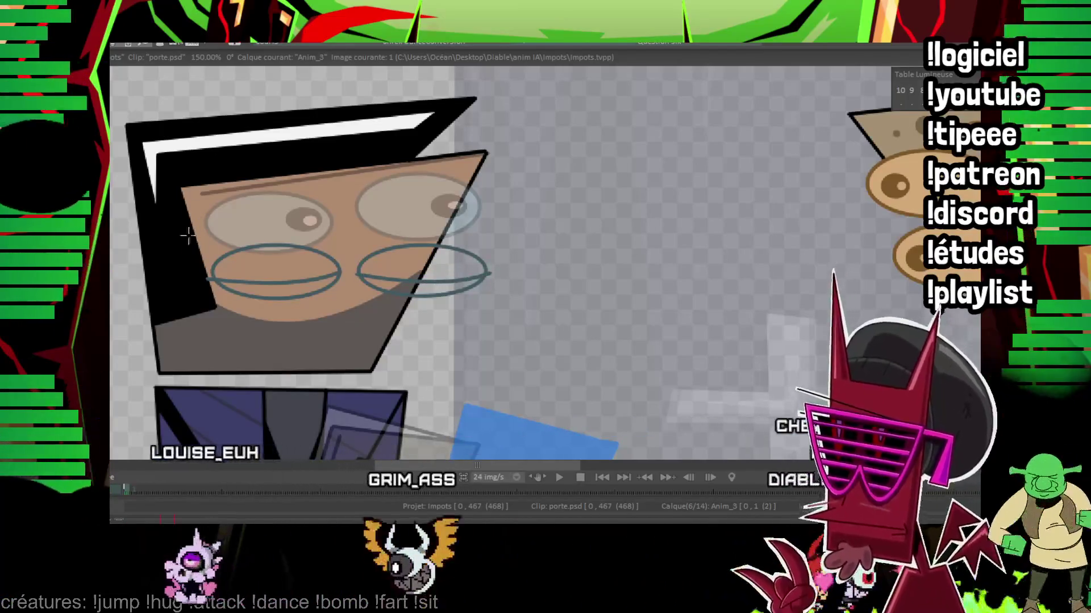
{"action": "key", "text": "Left"}
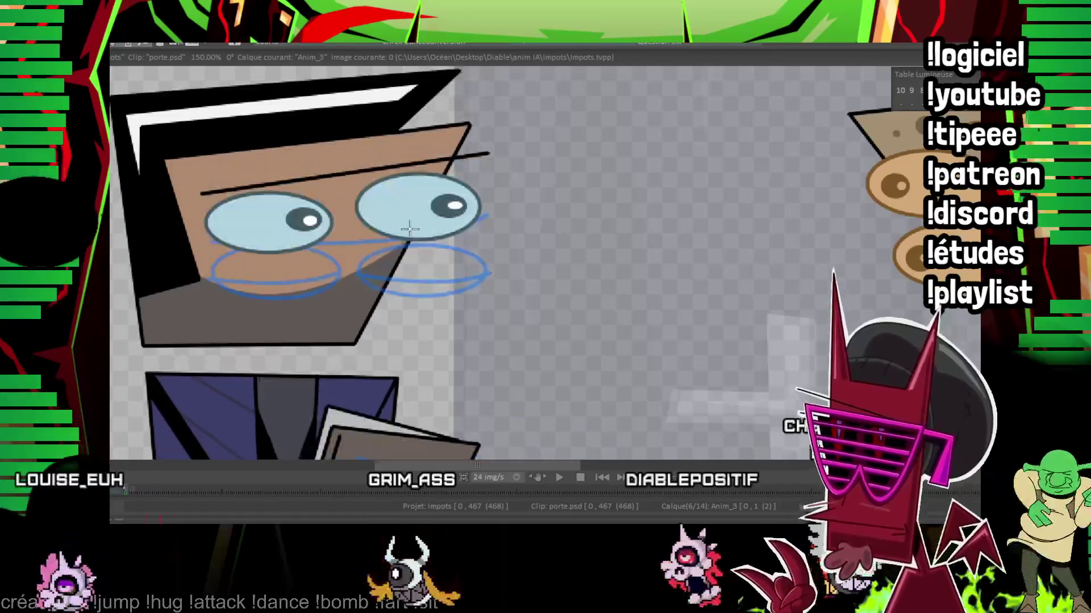
{"action": "key", "text": "Right"}
{"action": "key", "text": "Left"}
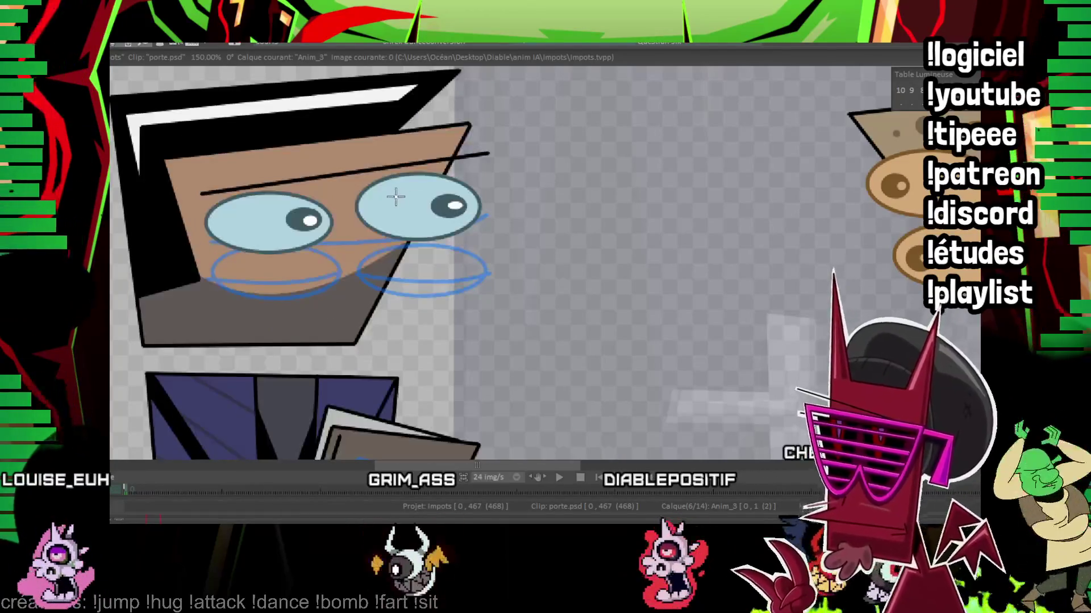
{"action": "key", "text": "Right"}
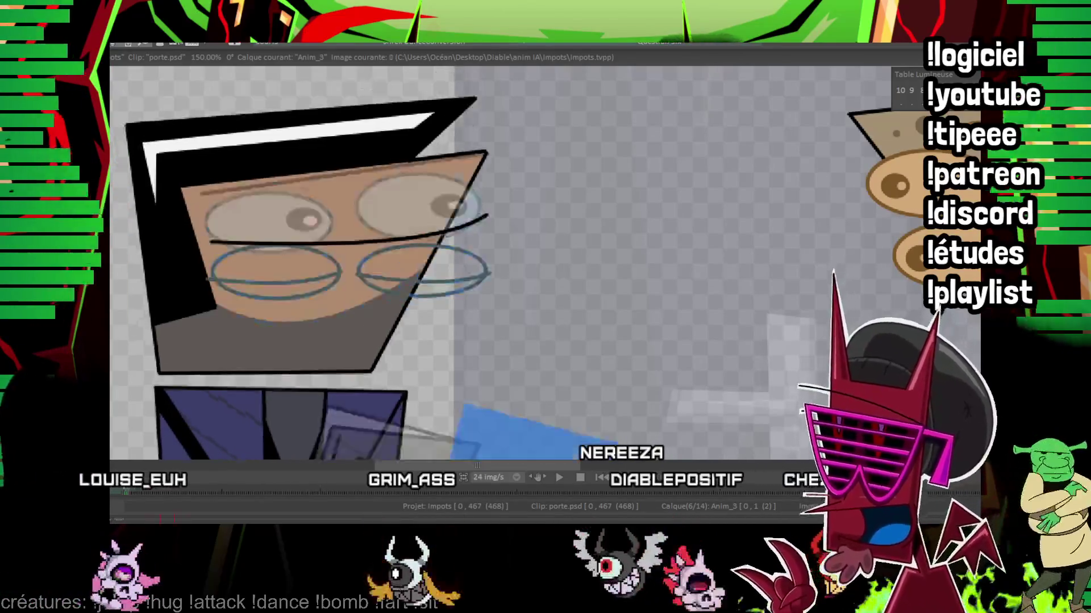
Step: Fill both lower lens ellipses with grey and compare without the reference artwork
{"action": "left_click", "coordinate": [277, 271]}
{"action": "left_click", "coordinate": [424, 280]}
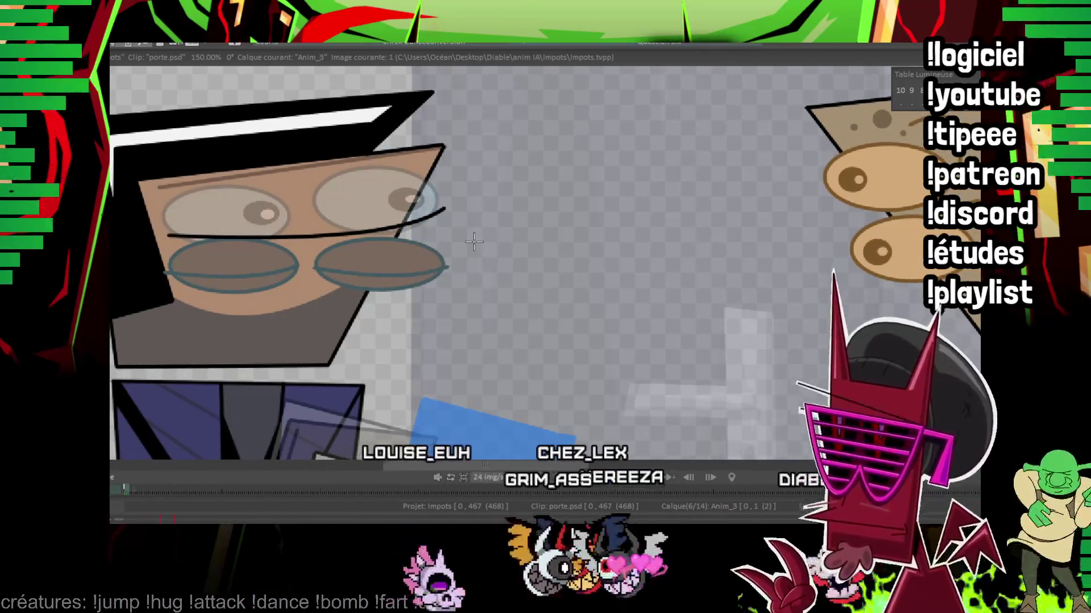
{"action": "key", "text": "Right"}
{"action": "key", "text": "Home"}
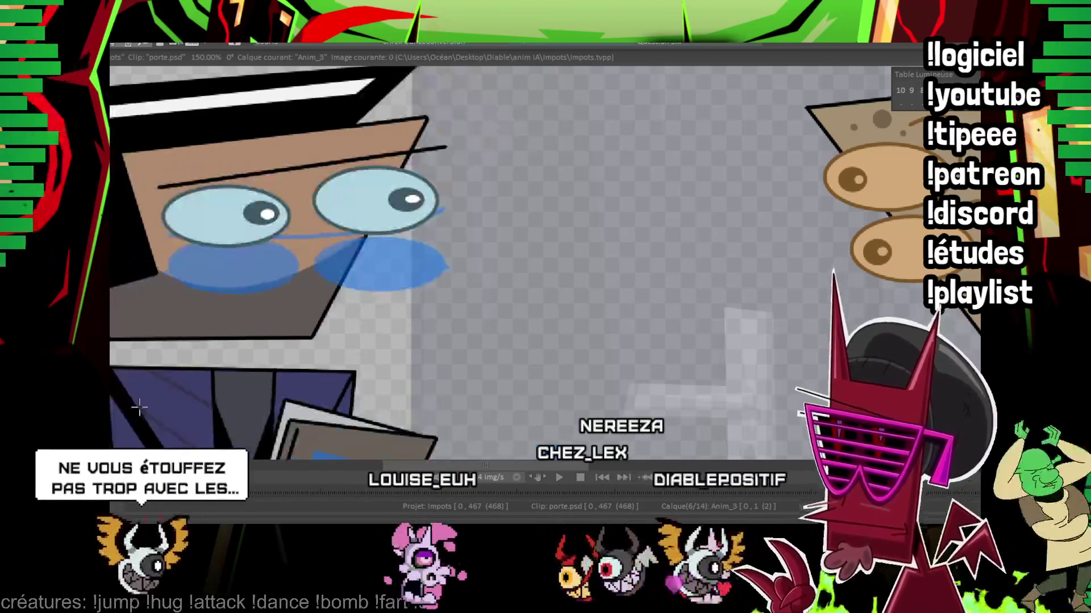
Step: Lasso the area around the man's head, preview playback, and move a copy of the eyes right
{"action": "left_click_drag", "start_coordinate": [296, 224], "coordinate": [398, 224]}
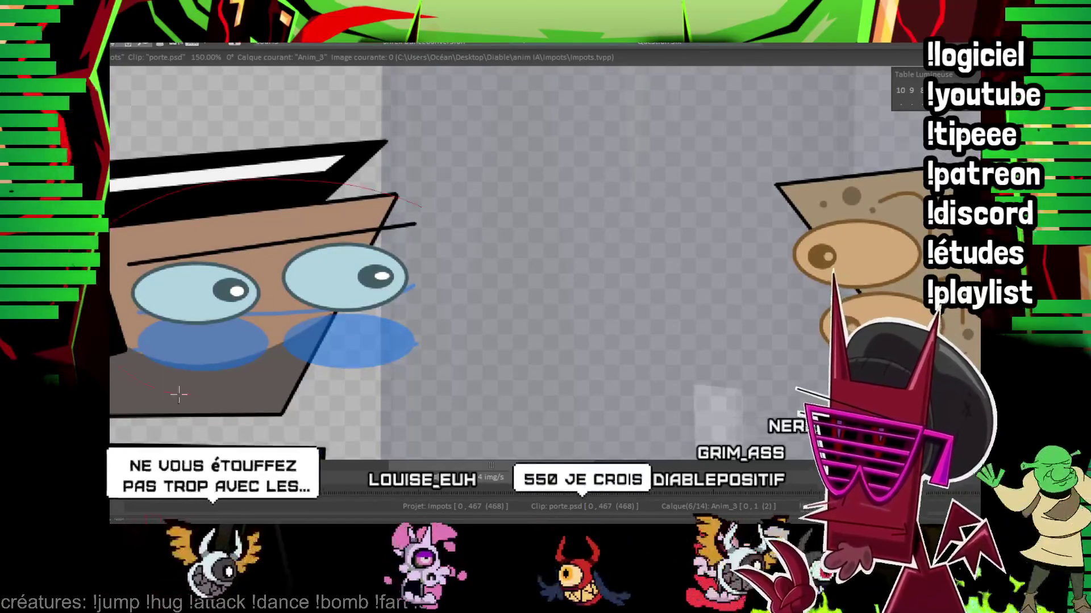
{"action": "left_click_drag", "start_coordinate": [290, 281], "coordinate": [460, 383]}
{"action": "key", "text": "space"}
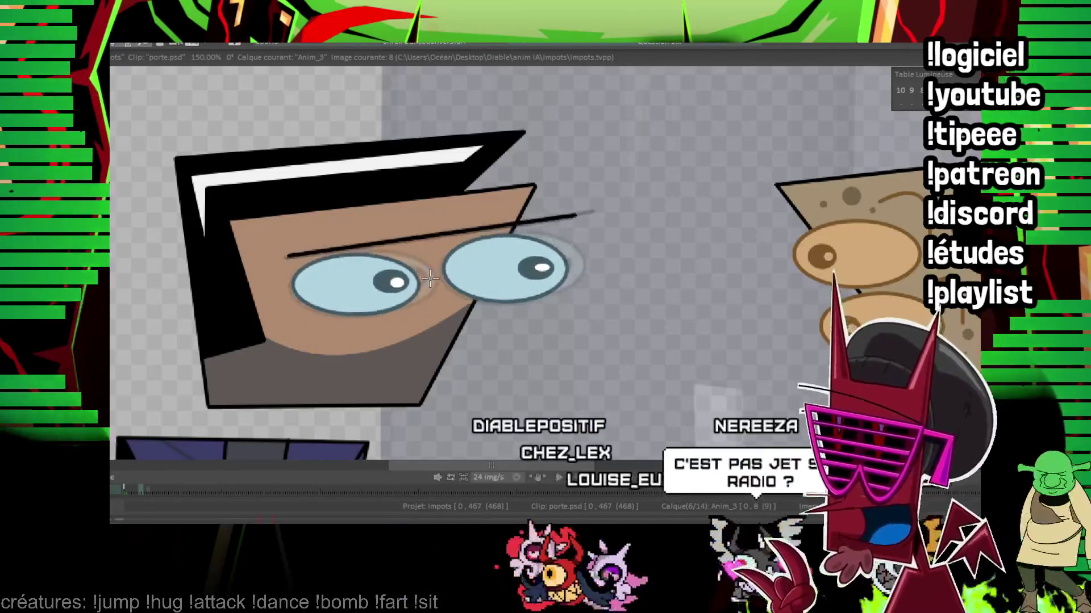
{"action": "left_click_drag", "start_coordinate": [430, 277], "coordinate": [734, 249]}
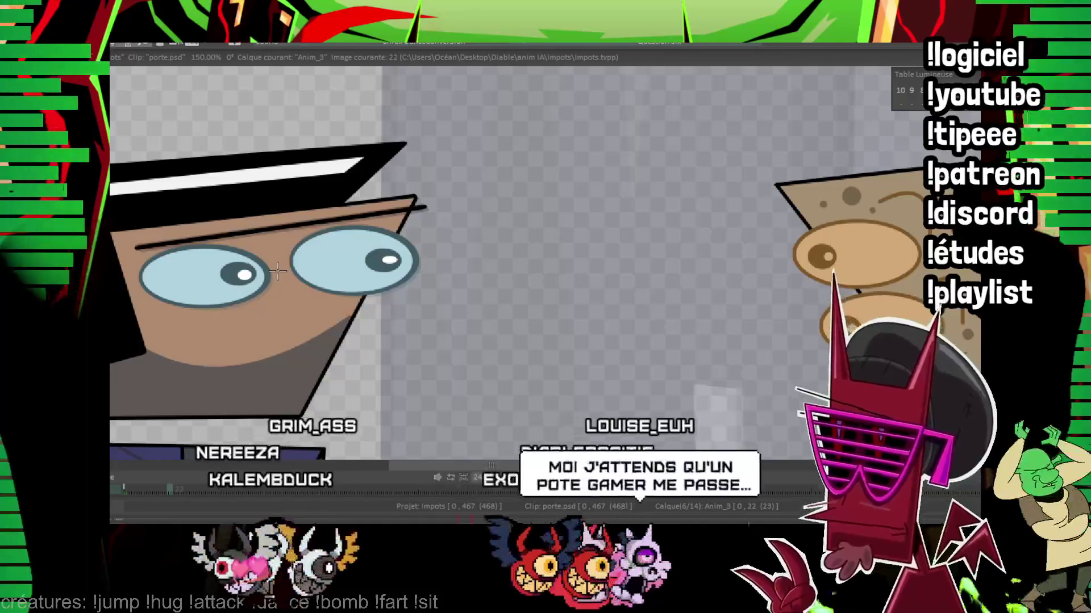
{"action": "key", "text": "Right"}
Step: Select the eye-bag shapes on frame 24 and flip neighbouring frames to compare the half-closed lids
{"action": "key", "text": "Right"}
{"action": "key", "text": "Right"}
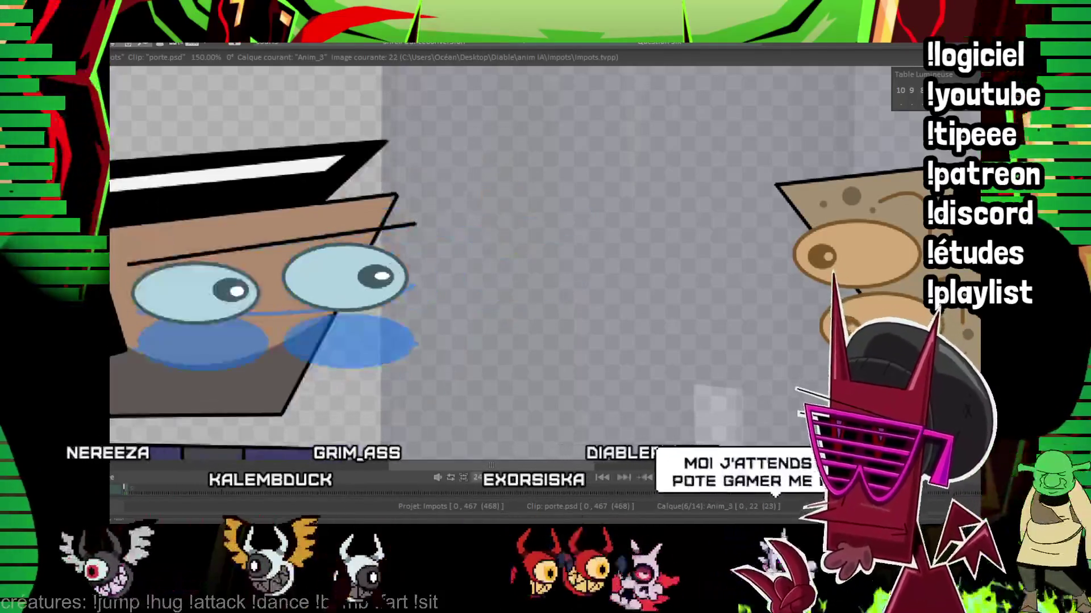
{"action": "key", "text": "Right"}
{"action": "key", "text": "Left"}
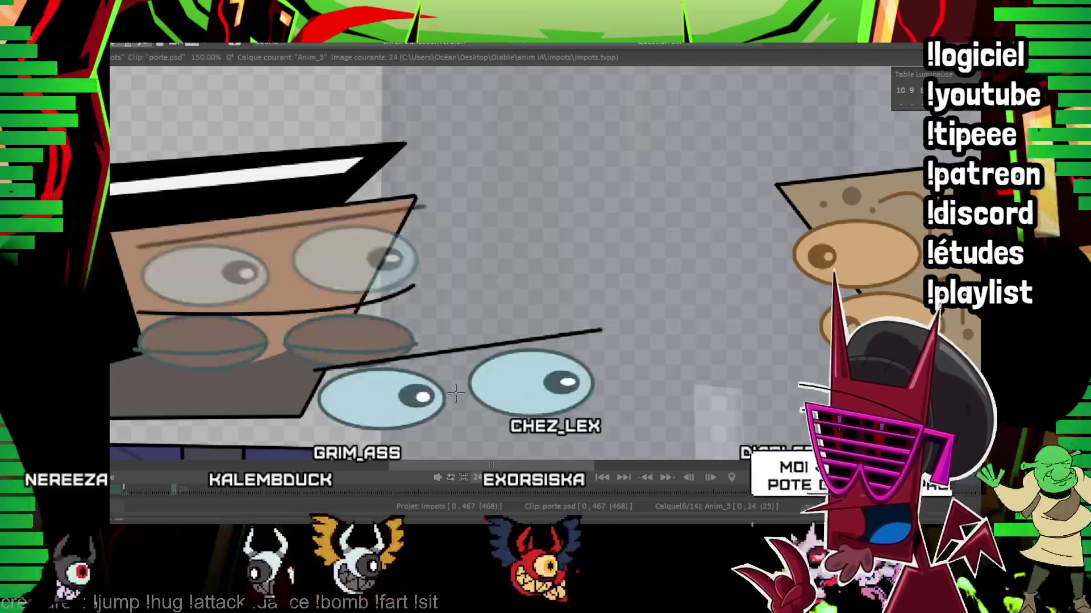
{"action": "left_click", "coordinate": [382, 296]}
{"action": "key", "text": "Left"}
{"action": "key", "text": "Right"}
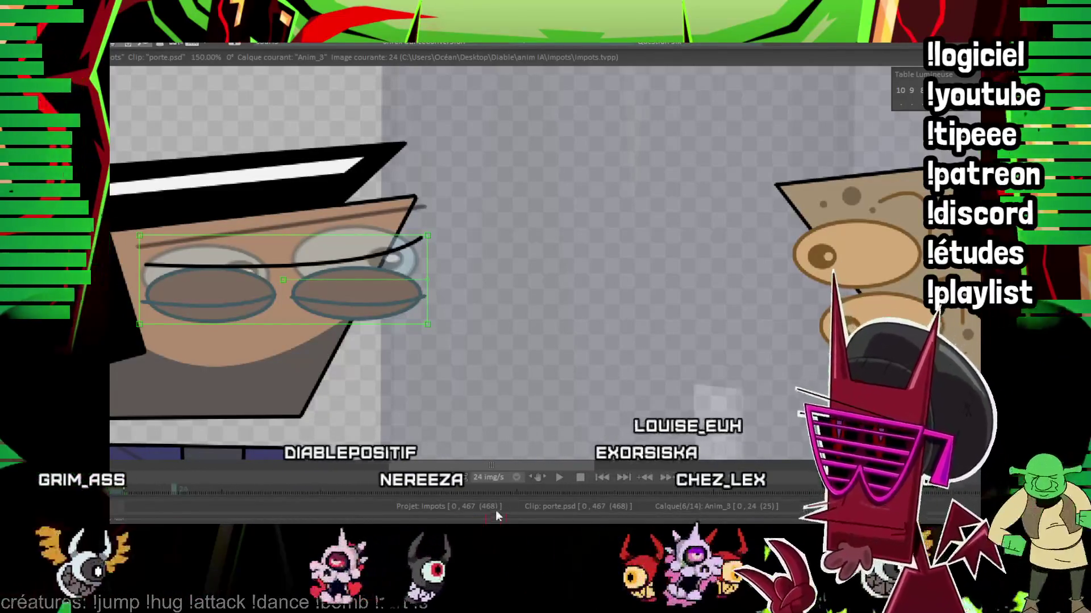
{"action": "key", "text": "Right"}
{"action": "key", "text": "Right"}
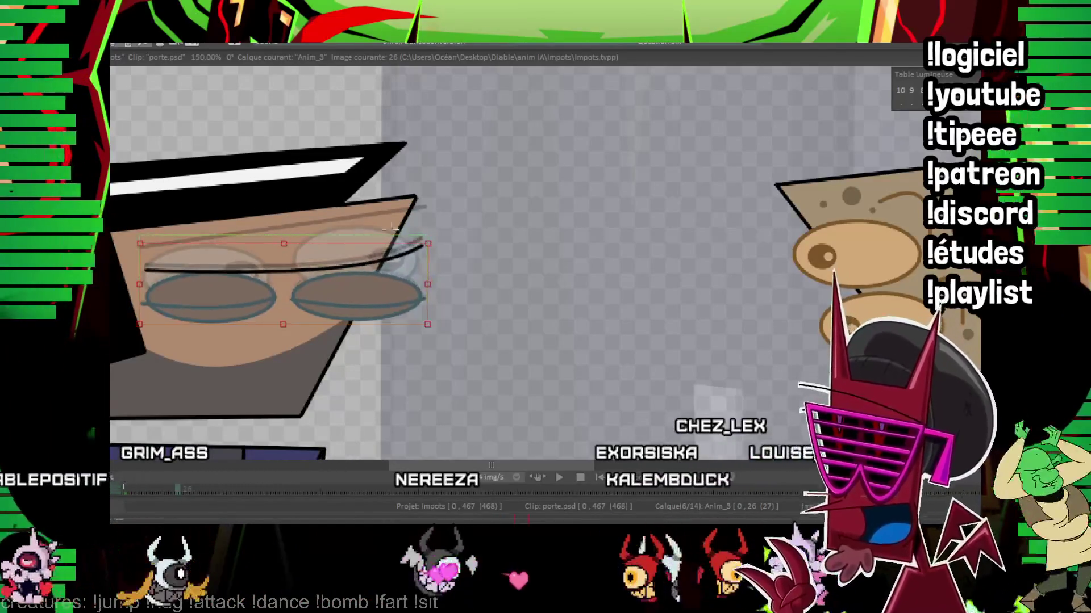
Step: Step between frames 22 and 30, then stretch the glasses drawing upward on frame 24
{"action": "key", "text": "Right"}
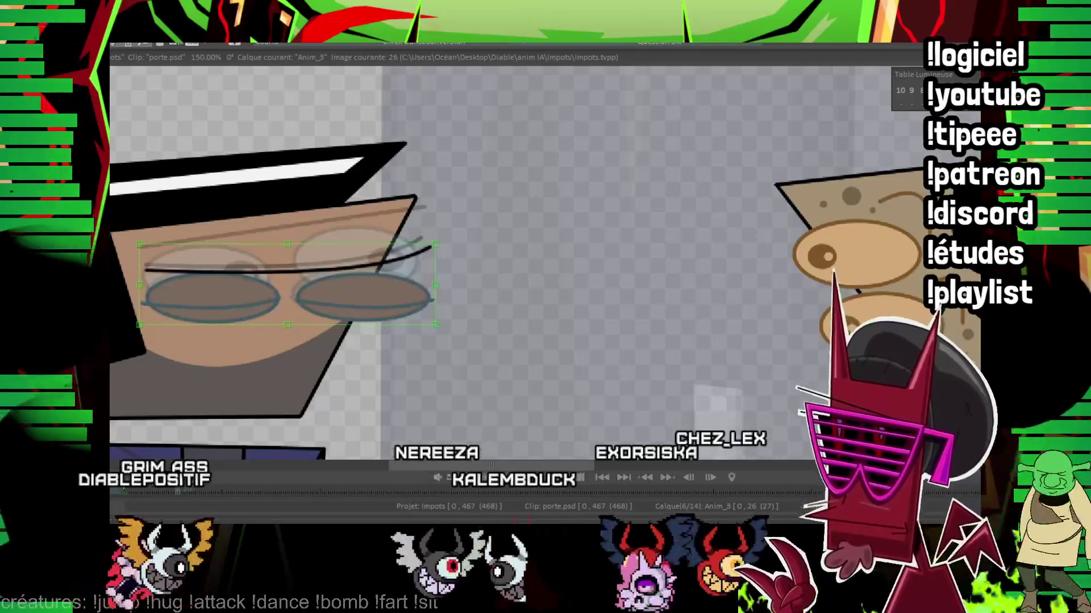
{"action": "key", "text": "Right"}
{"action": "key", "text": "Right"}
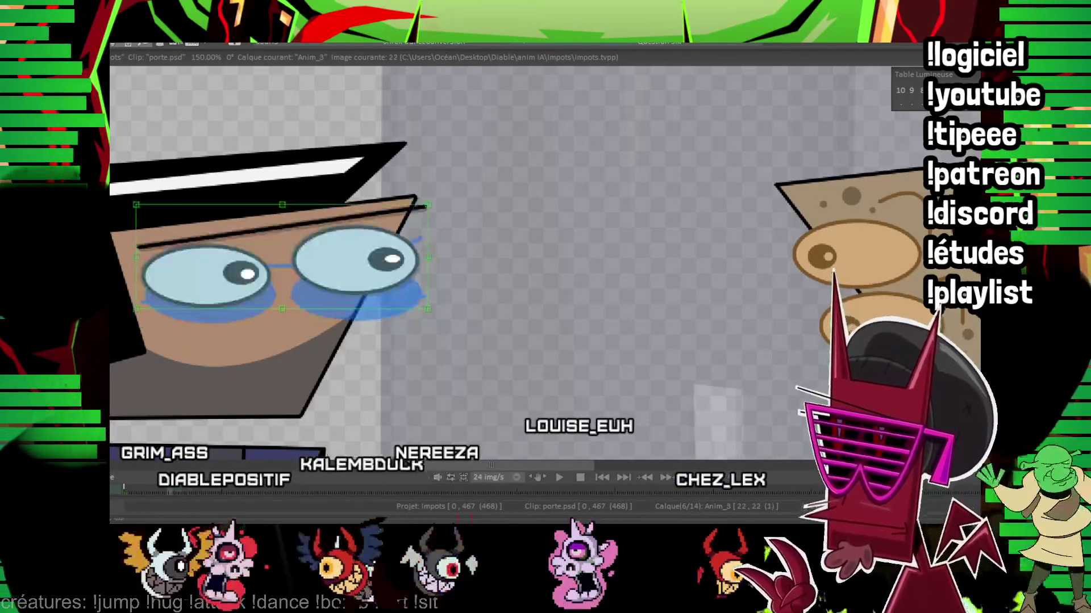
{"action": "key", "text": "Right"}
{"action": "key", "text": "Right"}
{"action": "key", "text": "Right"}
{"action": "key", "text": "Right"}
{"action": "key", "text": "Right"}
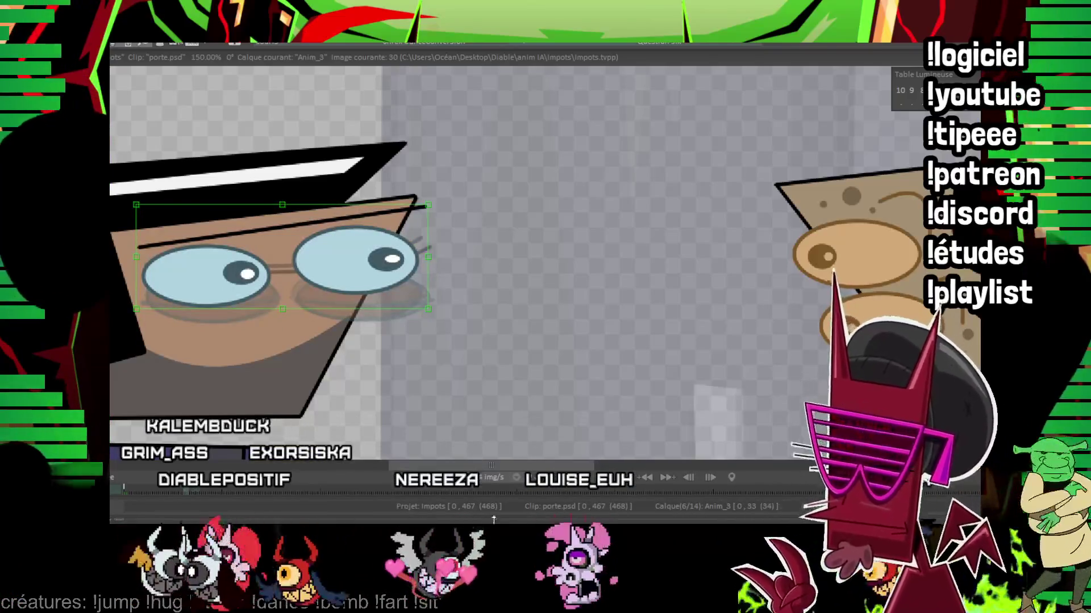
{"action": "key", "text": "Left"}
{"action": "key", "text": "Left"}
{"action": "key", "text": "Left"}
{"action": "key", "text": "Left"}
{"action": "key", "text": "Left"}
{"action": "key", "text": "Left"}
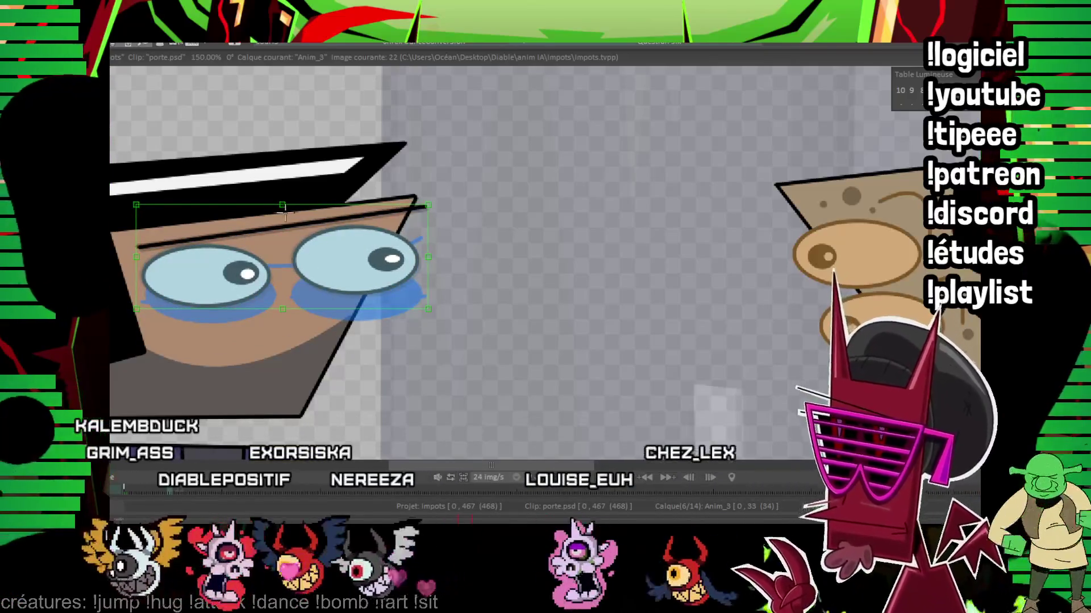
{"action": "key", "text": "Right"}
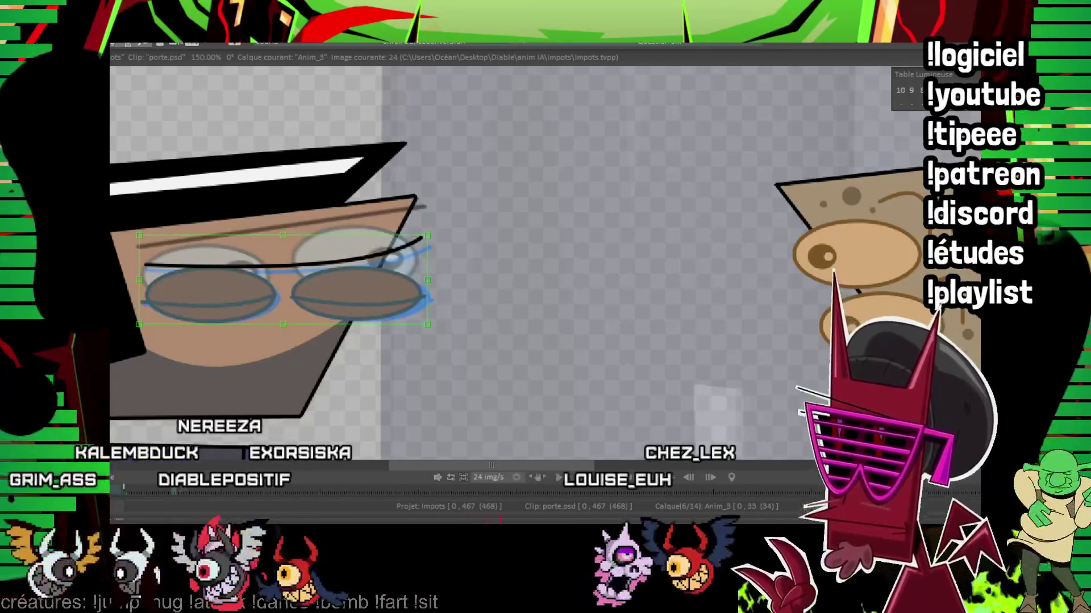
{"action": "key", "text": "Right"}
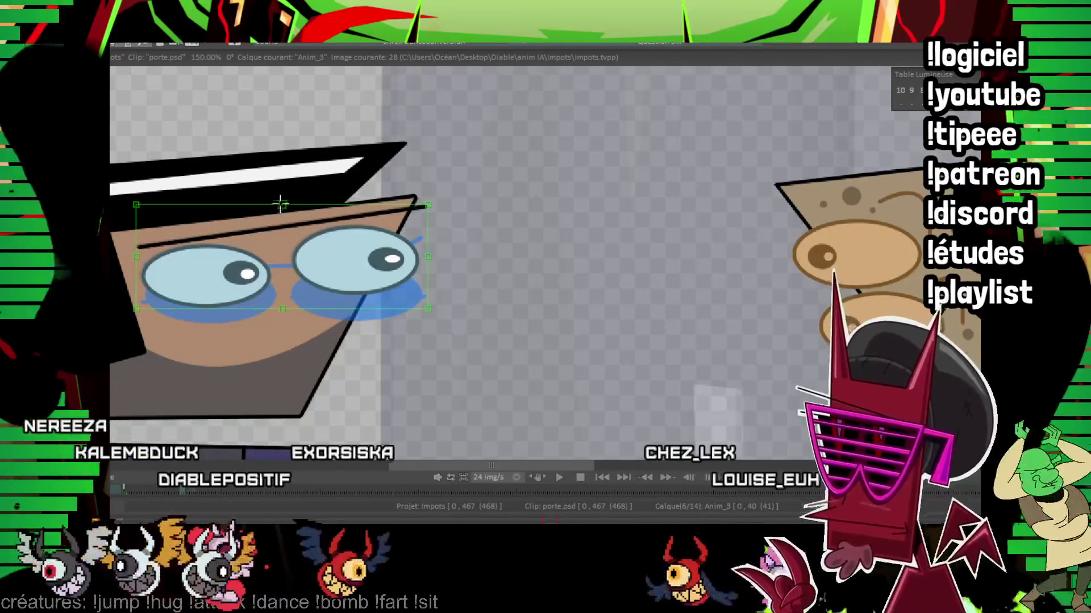
{"action": "left_click_drag", "start_coordinate": [283, 207], "coordinate": [286, 175]}
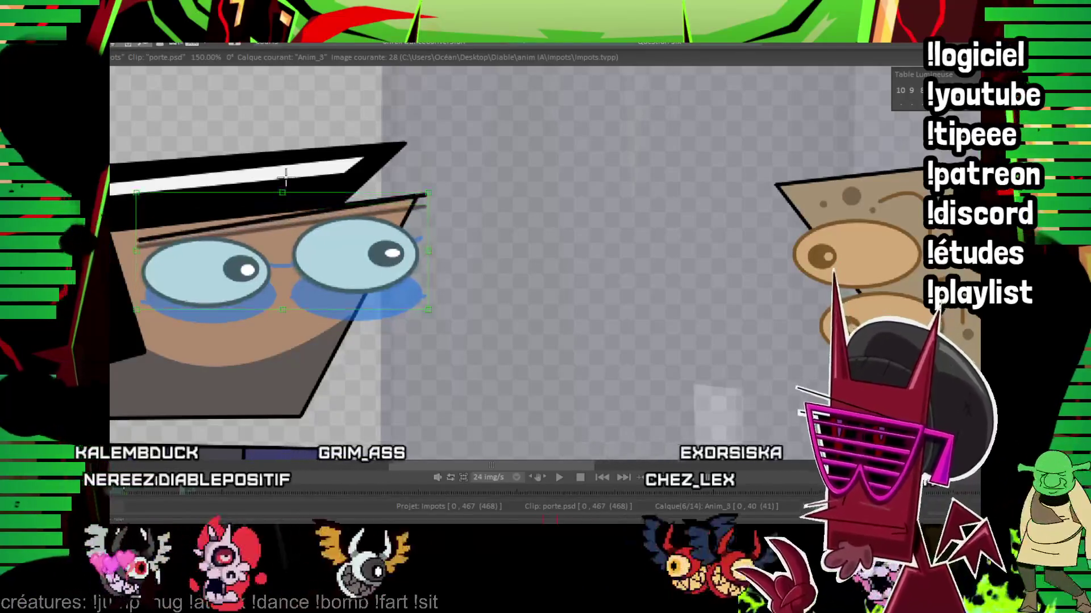
Step: Step forward through frames 26 and 37 to 38, arriving at frame 40
{"action": "key", "text": "Right"}
{"action": "key", "text": "Right"}
{"action": "key", "text": "Right"}
{"action": "key", "text": "Right"}
{"action": "key", "text": "Right"}
{"action": "key", "text": "Right"}
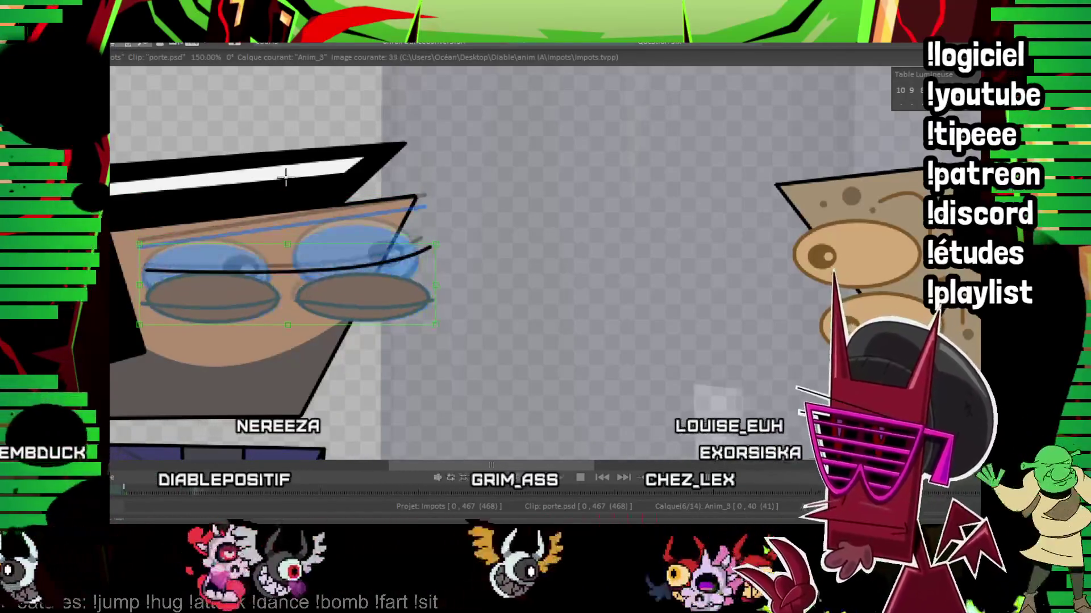
{"action": "key", "text": "Right"}
{"action": "key", "text": "Right"}
{"action": "key", "text": "Right"}
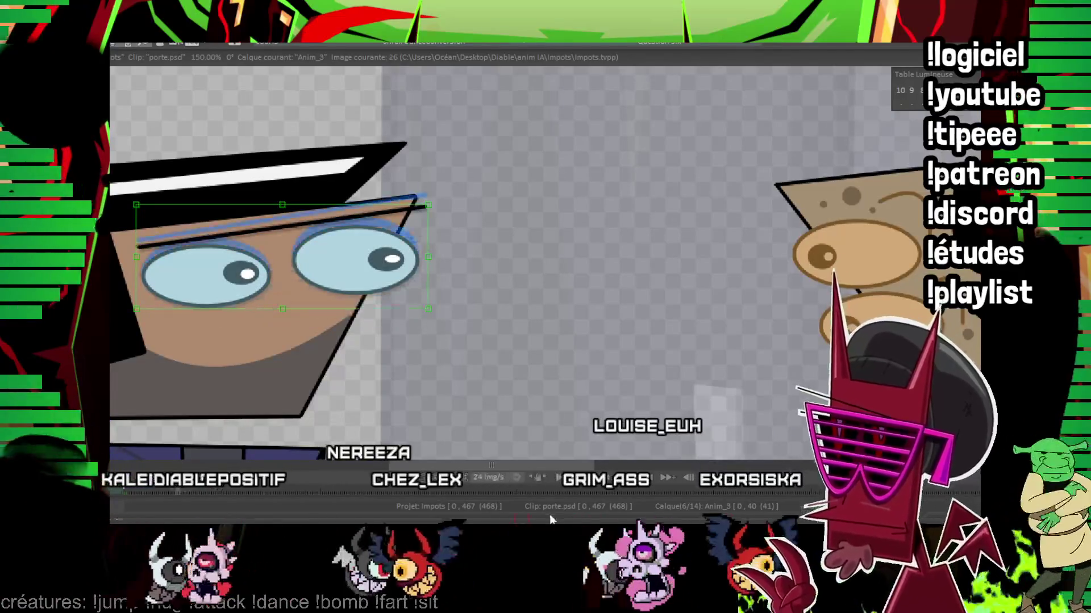
{"action": "key", "text": "Left"}
{"action": "key", "text": "Left"}
{"action": "key", "text": "Left"}
{"action": "key", "text": "Left"}
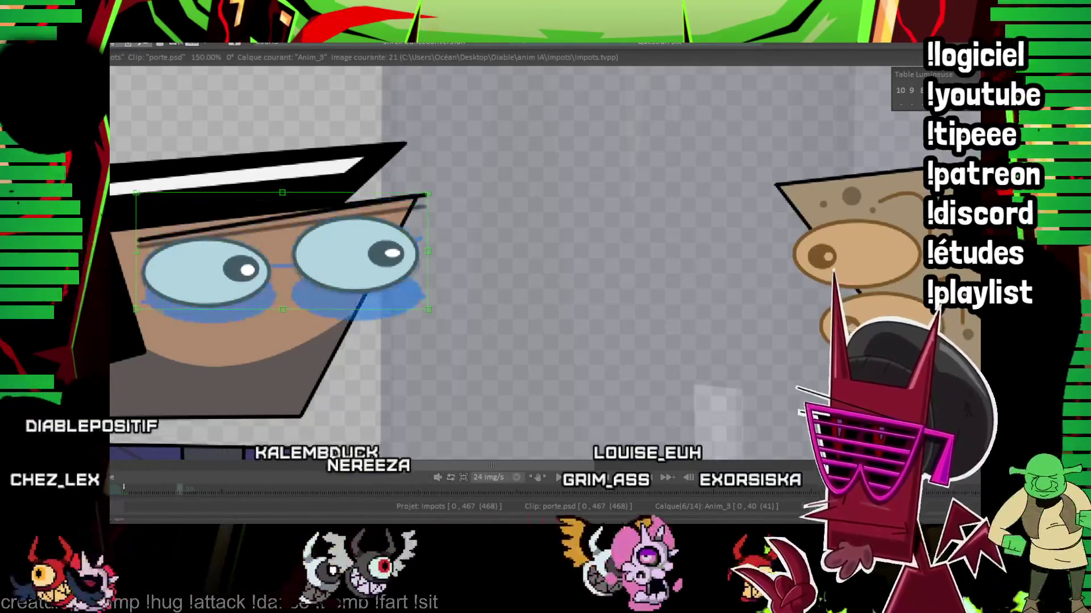
{"action": "key", "text": "Right"}
{"action": "key", "text": "Right"}
{"action": "key", "text": "Right"}
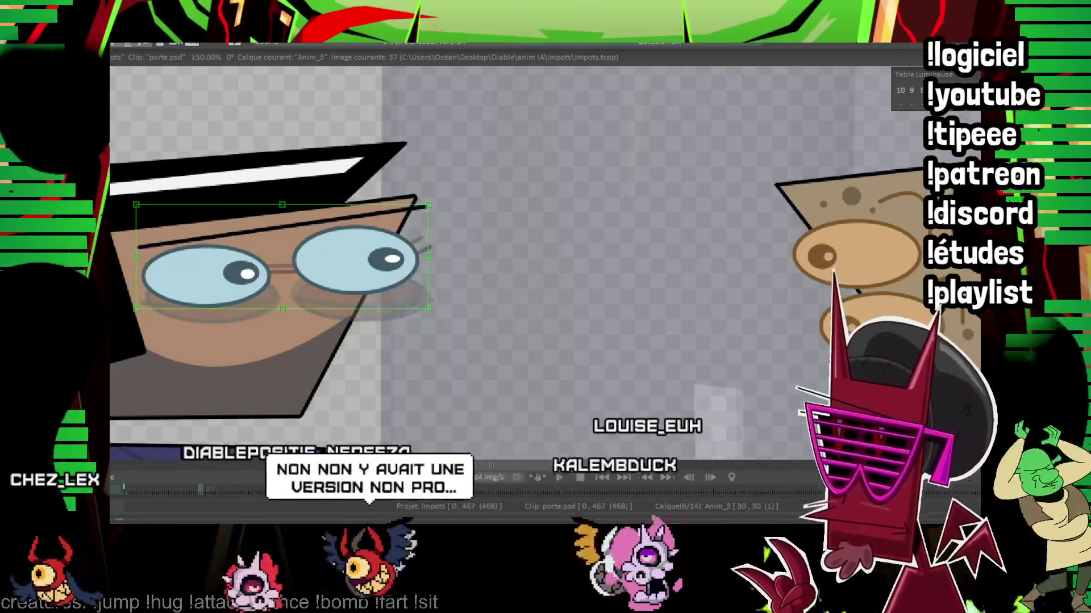
{"action": "key", "text": "Right"}
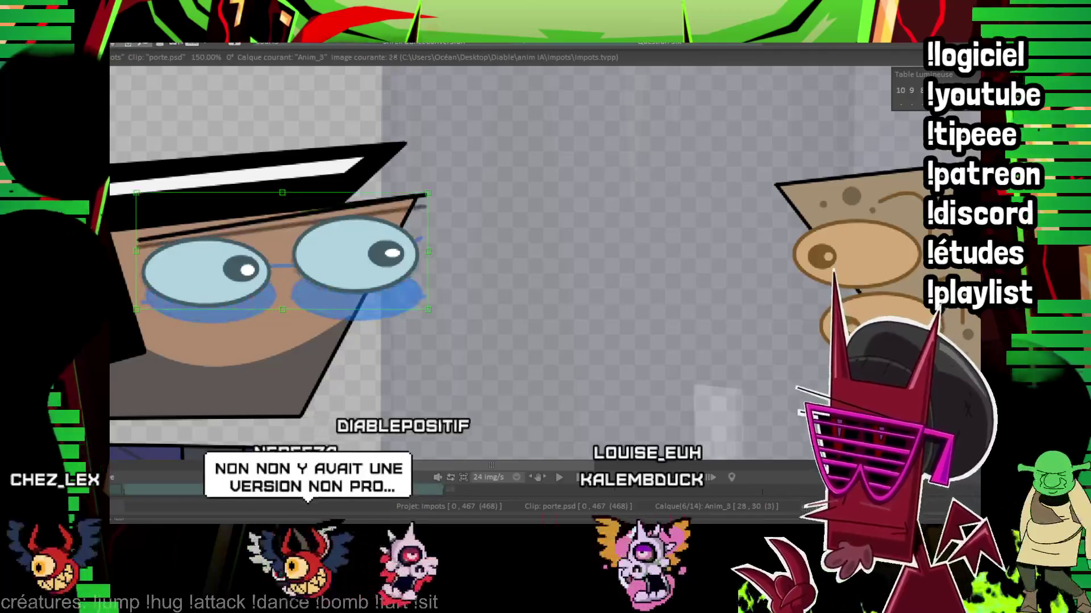
{"action": "key", "text": "Right"}
{"action": "key", "text": "Right"}
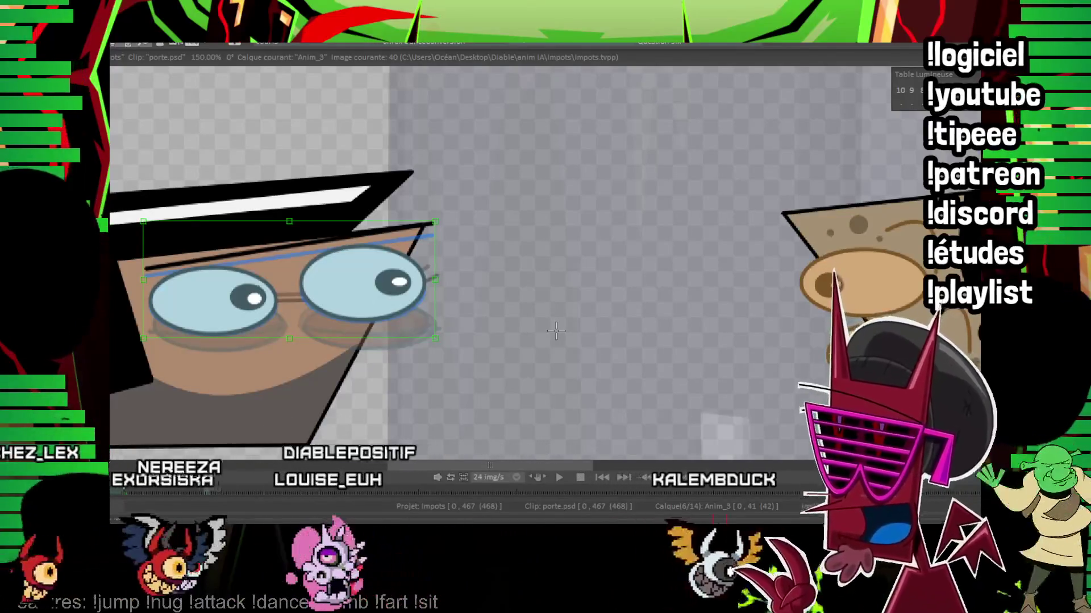
{"action": "scroll", "coordinate": [555, 331], "scroll_direction": "up", "scroll_amount": 2}
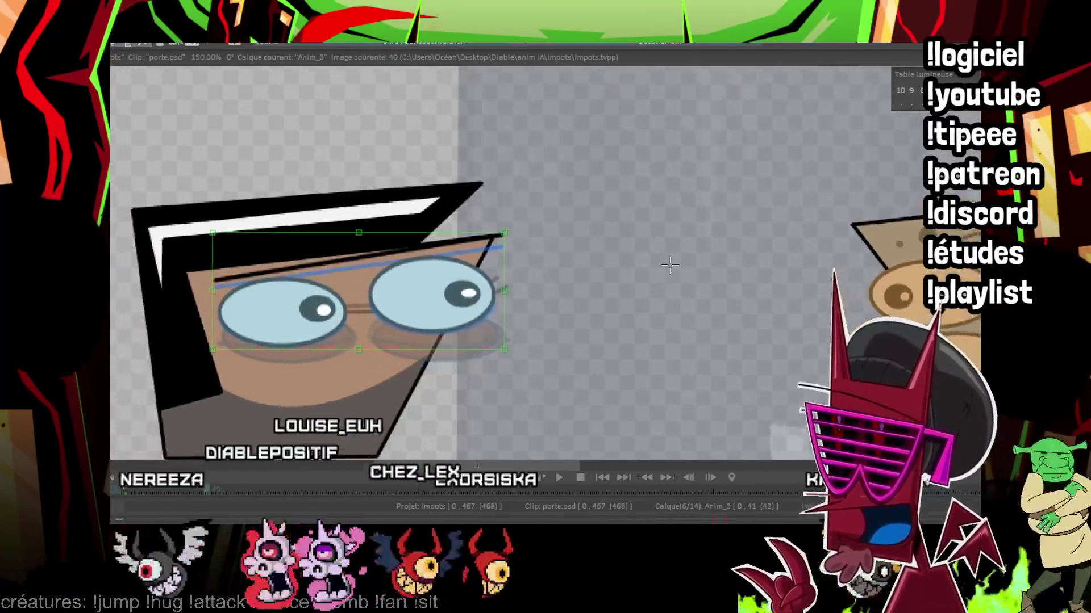
Step: Flip through frames 41, 52 and 61–69 checking the blink, settling on frame 70
{"action": "key", "text": "Right"}
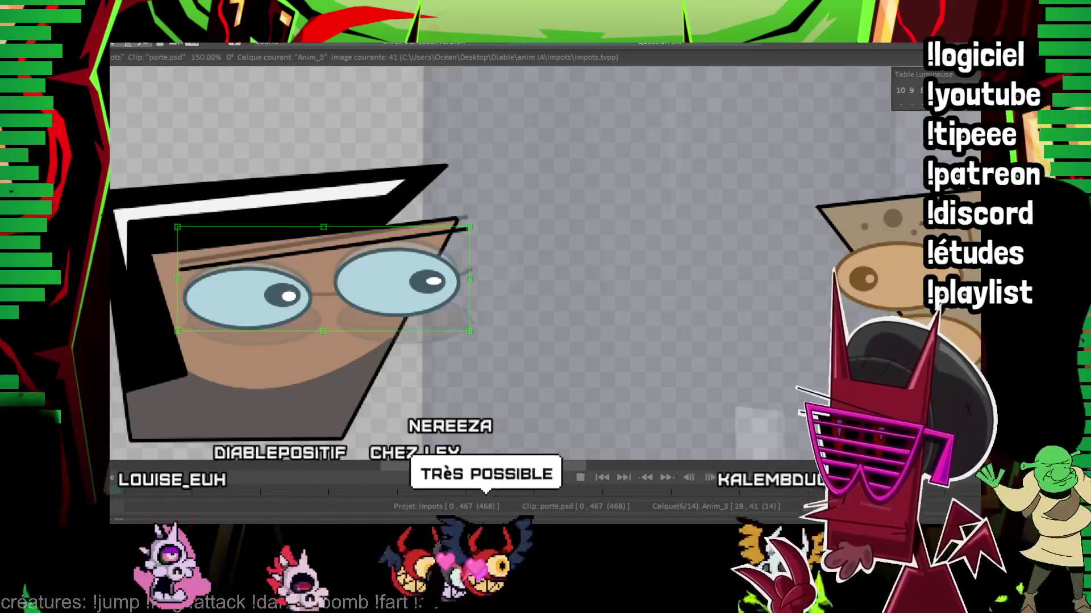
{"action": "key", "text": "Right"}
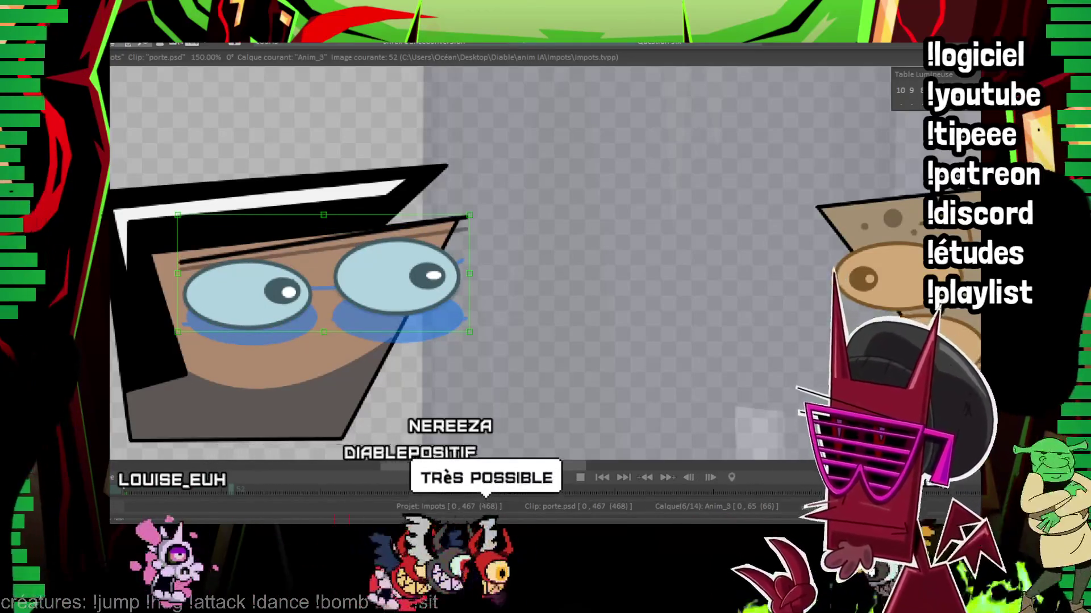
{"action": "key", "text": "Right"}
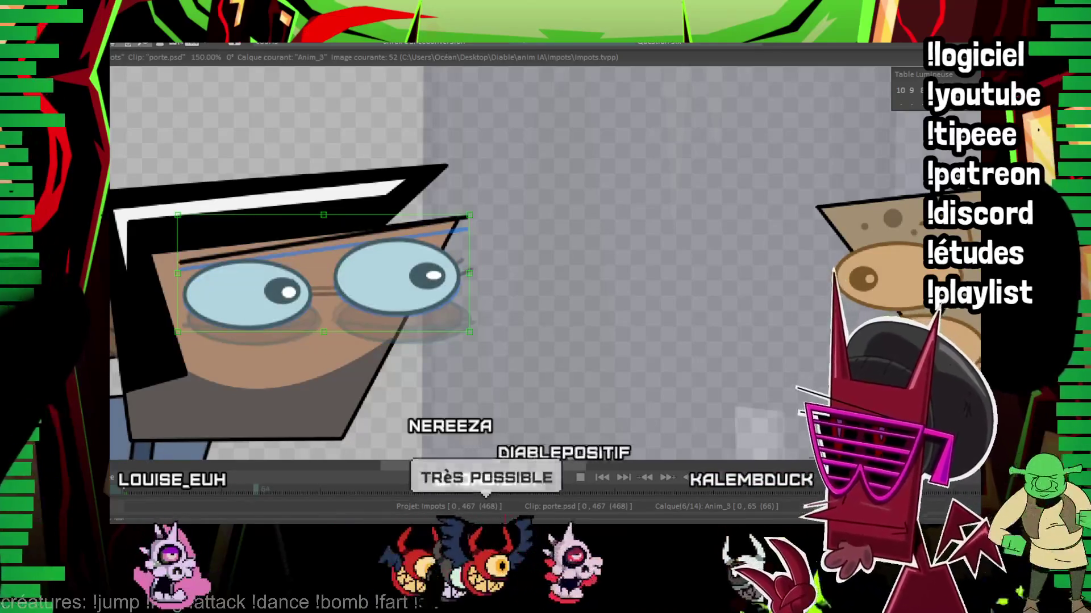
{"action": "key", "text": "Right"}
{"action": "key", "text": "Right"}
{"action": "key", "text": "Right"}
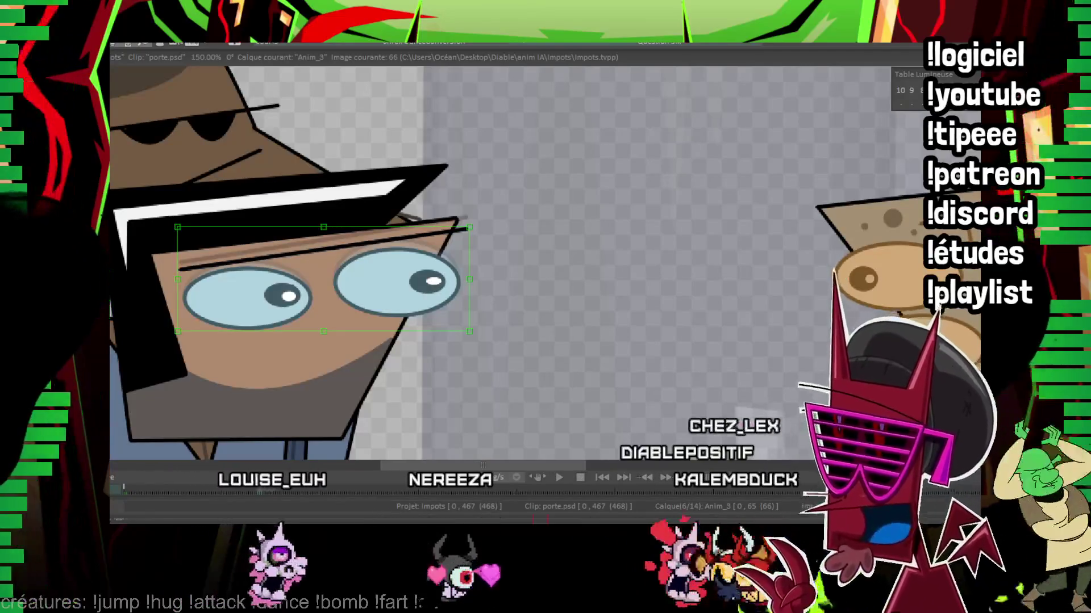
{"action": "key", "text": "Left"}
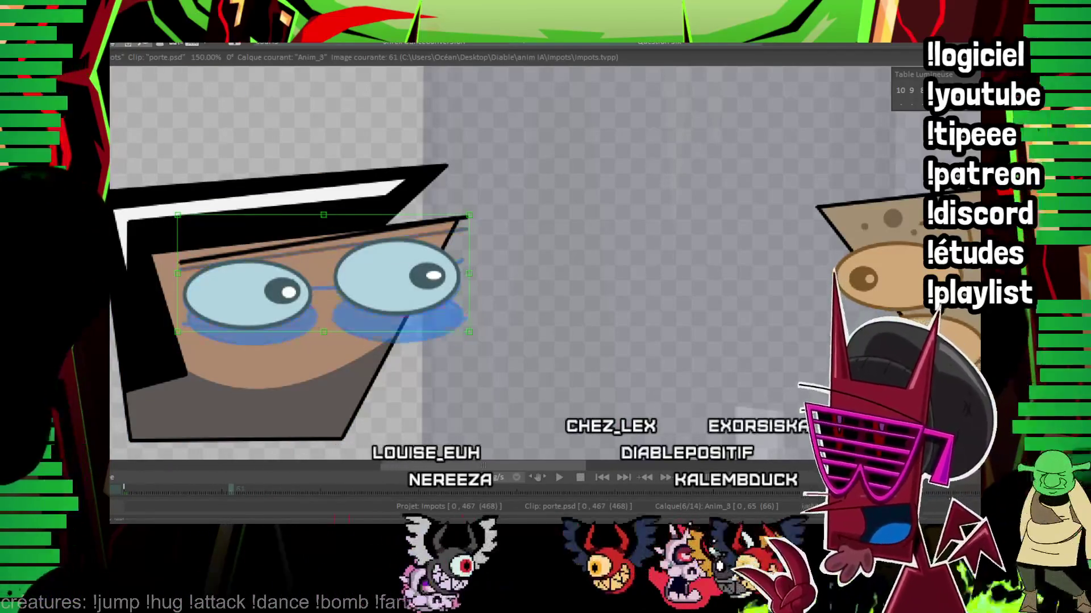
{"action": "key", "text": "Right"}
{"action": "key", "text": "Right"}
{"action": "key", "text": "Right"}
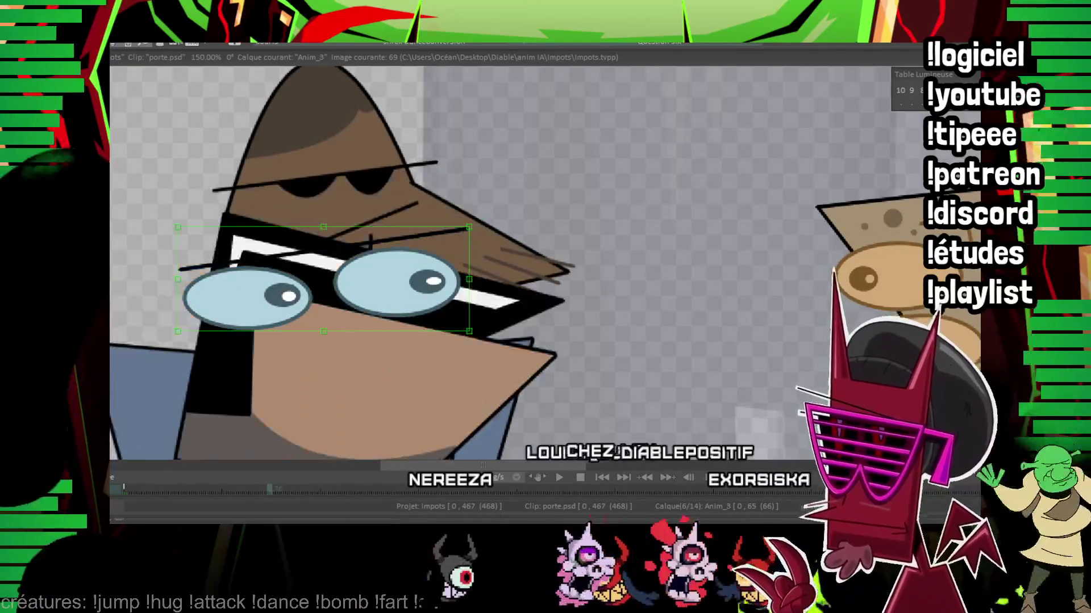
{"action": "key", "text": "Right"}
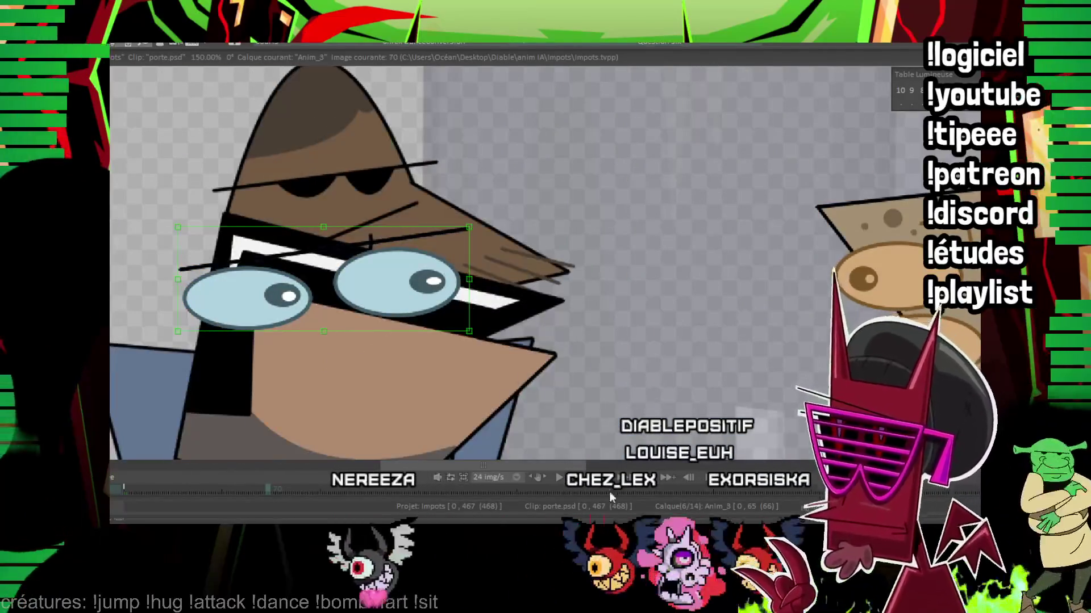
{"action": "key", "text": "Left"}
{"action": "key", "text": "Left"}
{"action": "key", "text": "Left"}
{"action": "key", "text": "Left"}
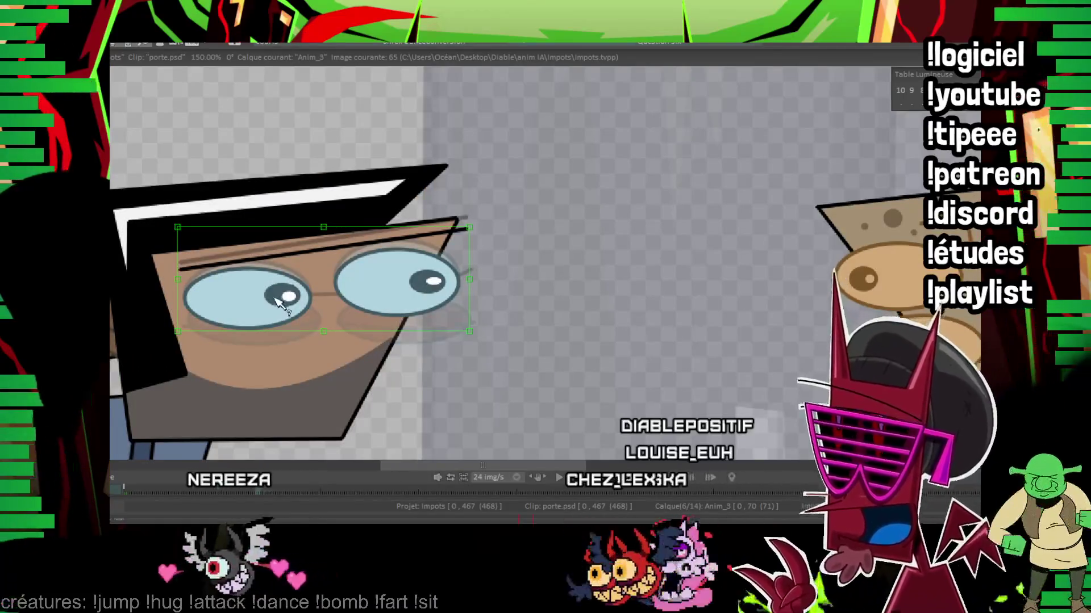
{"action": "key", "text": "Right"}
{"action": "key", "text": "Right"}
{"action": "key", "text": "Right"}
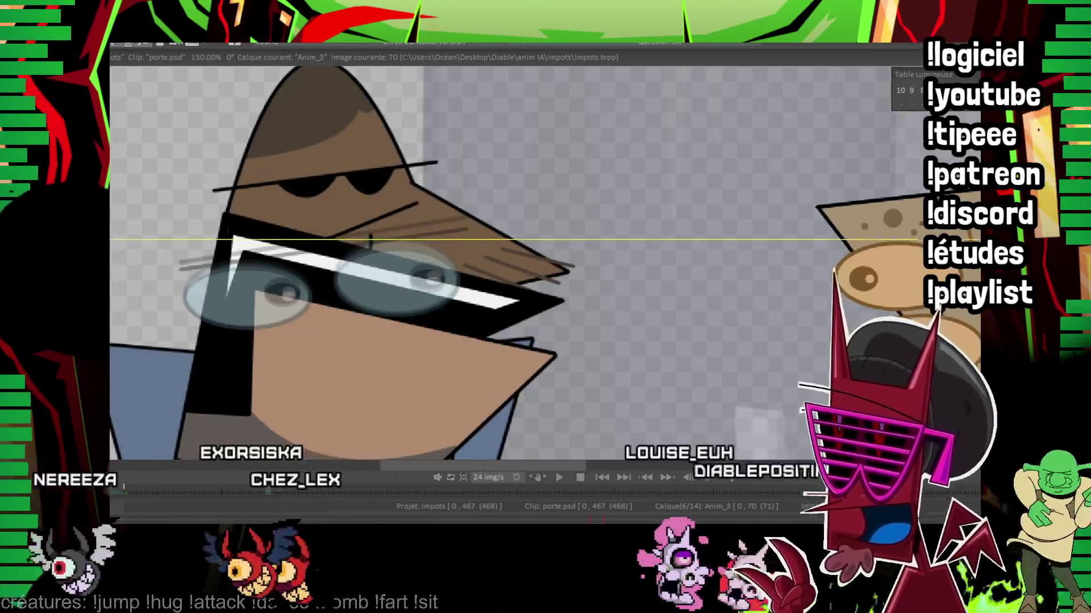
Step: Sketch the two lens ellipses on the man's face at frame 70
{"action": "key", "text": "space"}
{"action": "left_click_drag", "start_coordinate": [252, 268], "coordinate": [292, 293]}
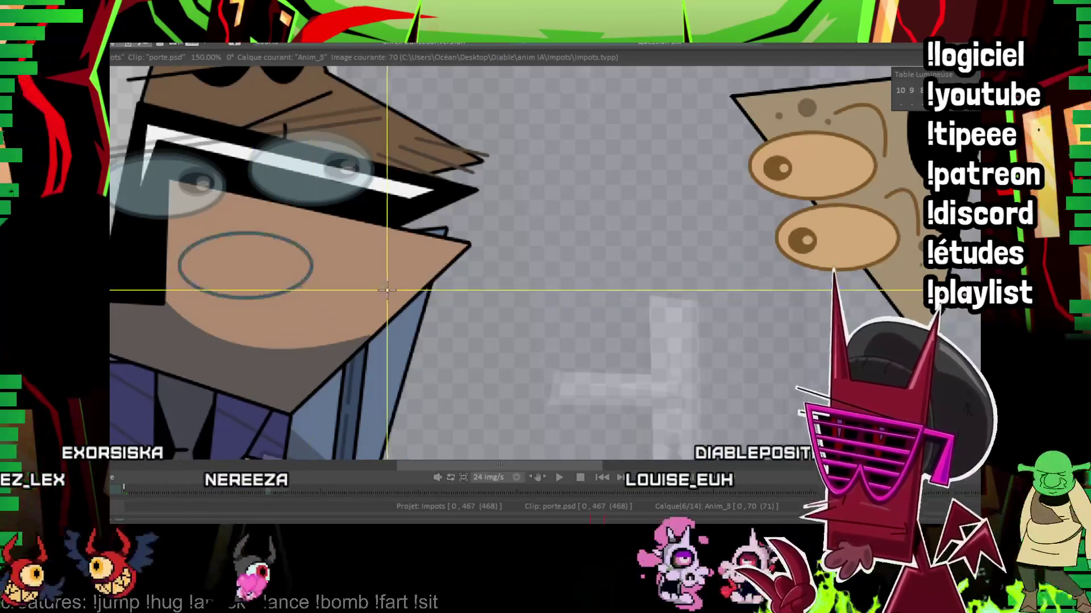
{"action": "left_click_drag", "start_coordinate": [357, 281], "coordinate": [426, 322]}
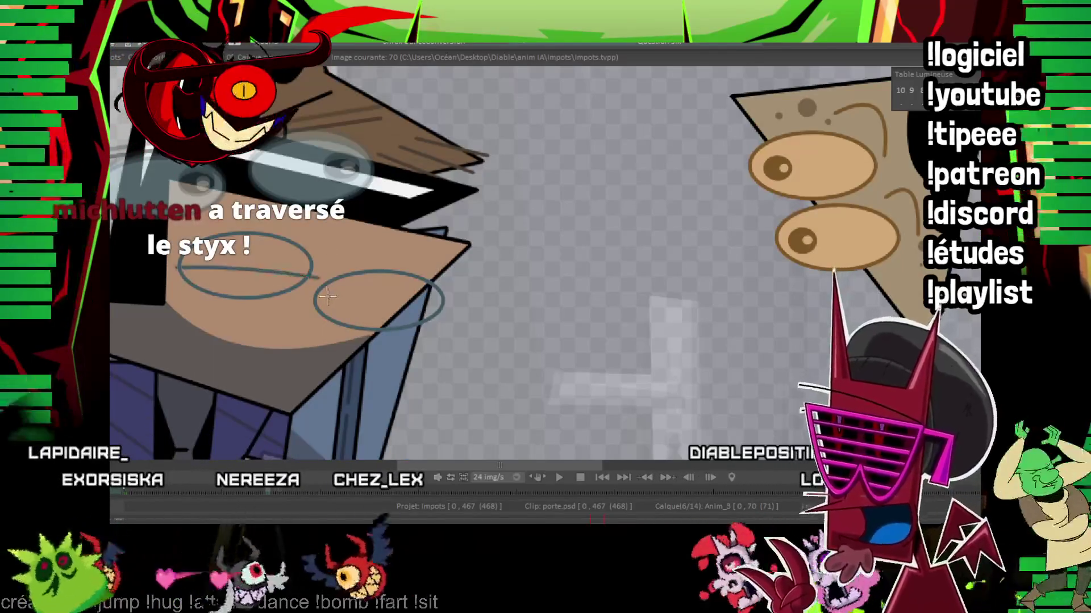
{"action": "left_click_drag", "start_coordinate": [359, 296], "coordinate": [300, 290]}
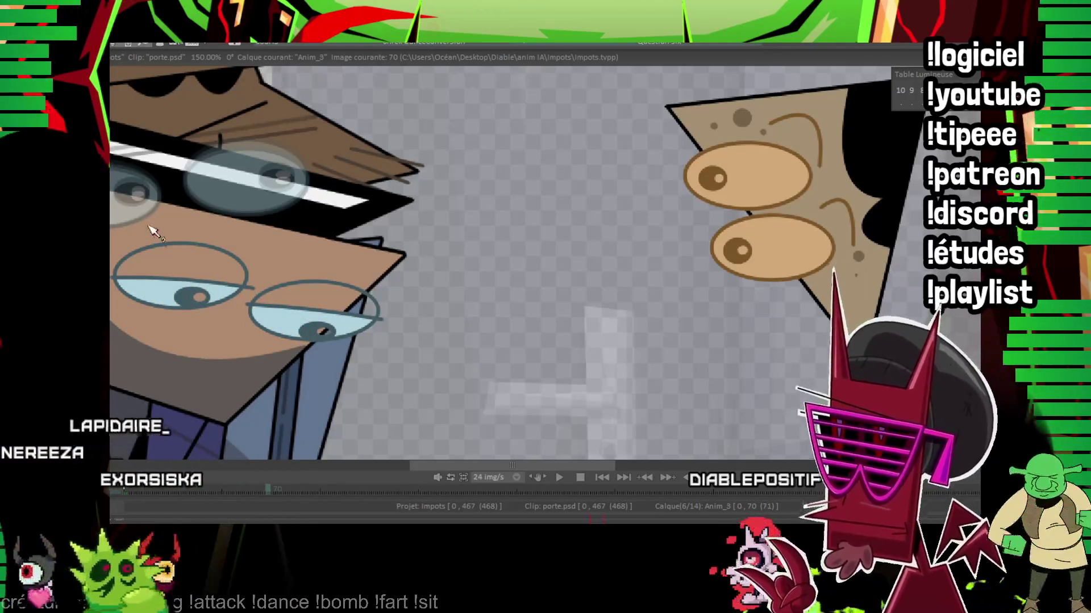
Step: Flip between frames 65 and 70 to compare the downward-glancing eyes, then reframe the face
{"action": "key", "text": "Left"}
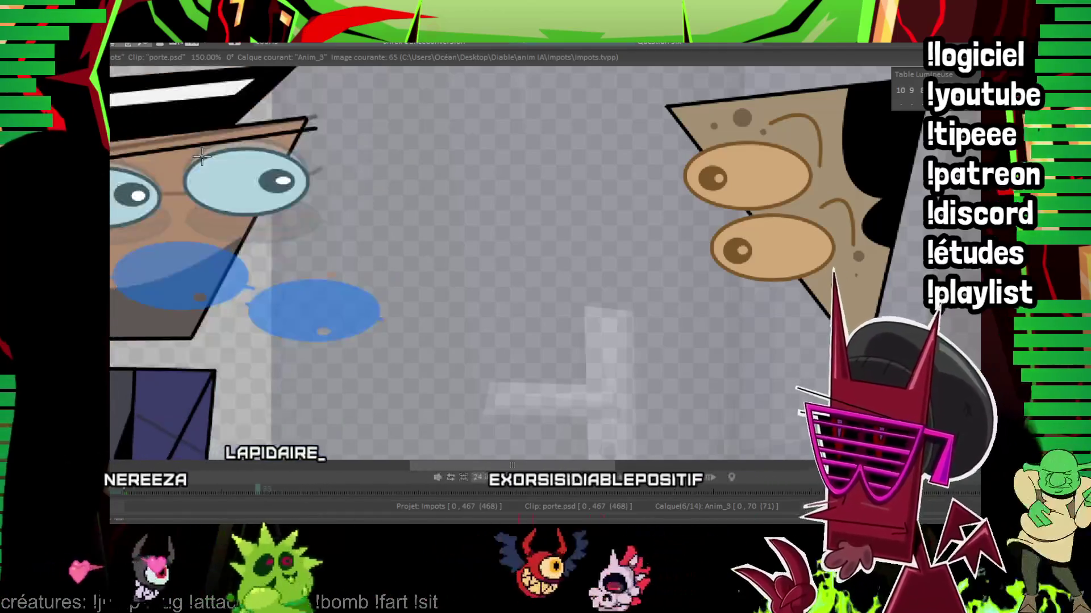
{"action": "key", "text": "Right"}
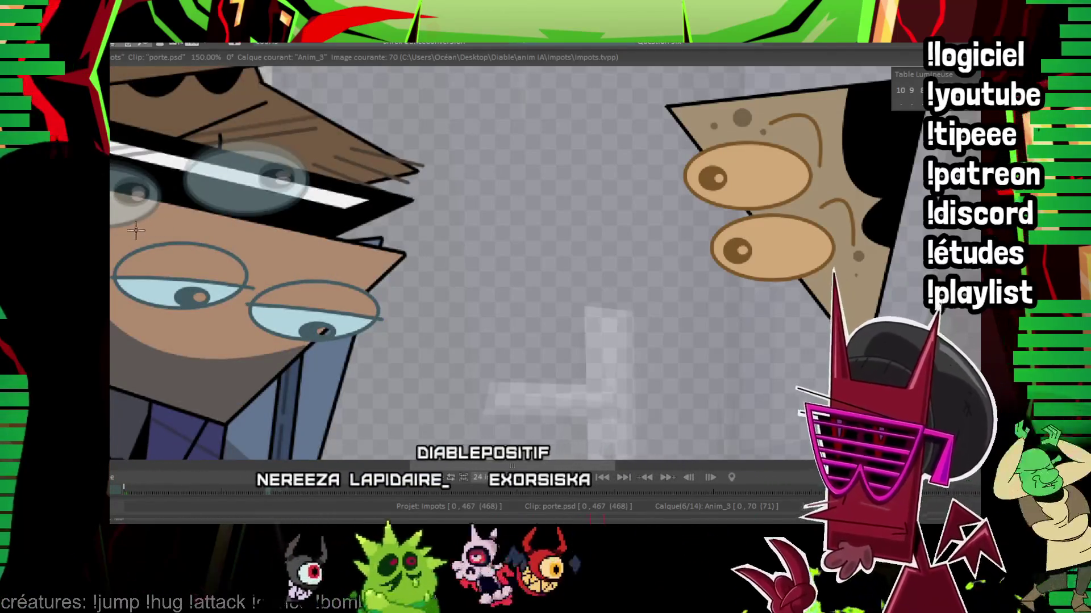
{"action": "key", "text": "Left"}
{"action": "key", "text": "Right"}
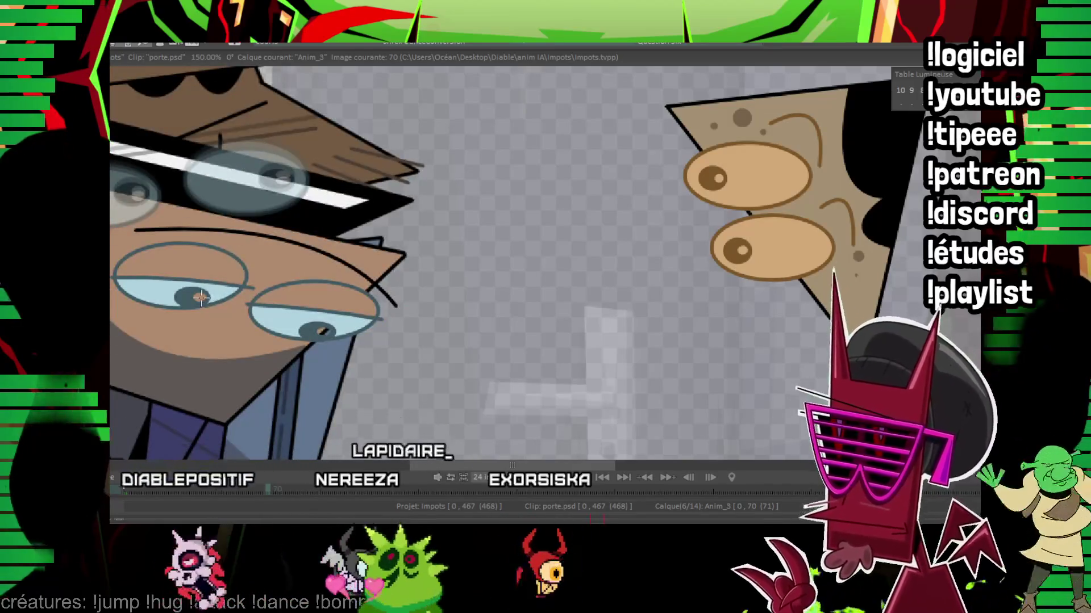
{"action": "mouse_move", "coordinate": [254, 238]}
{"action": "left_mouse_down"}
{"action": "mouse_move", "coordinate": [446, 124]}
{"action": "mouse_move", "coordinate": [282, 204]}
{"action": "left_mouse_up"}
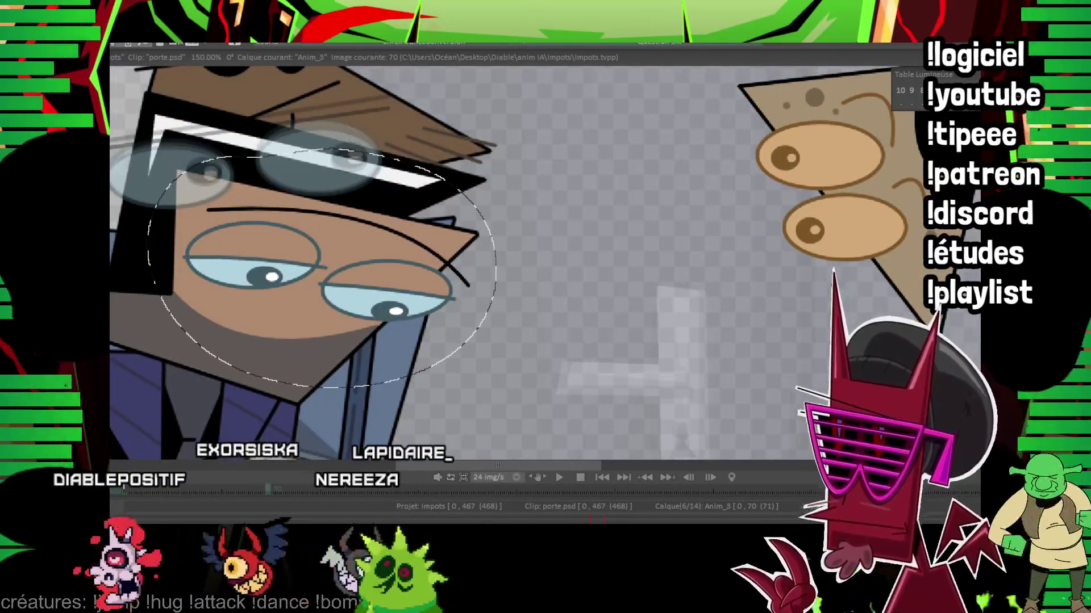
Step: Clear the selection, advance to frame 73 and update the man's eyes to the downward glance
{"action": "key", "text": "Escape"}
{"action": "key", "text": "Right"}
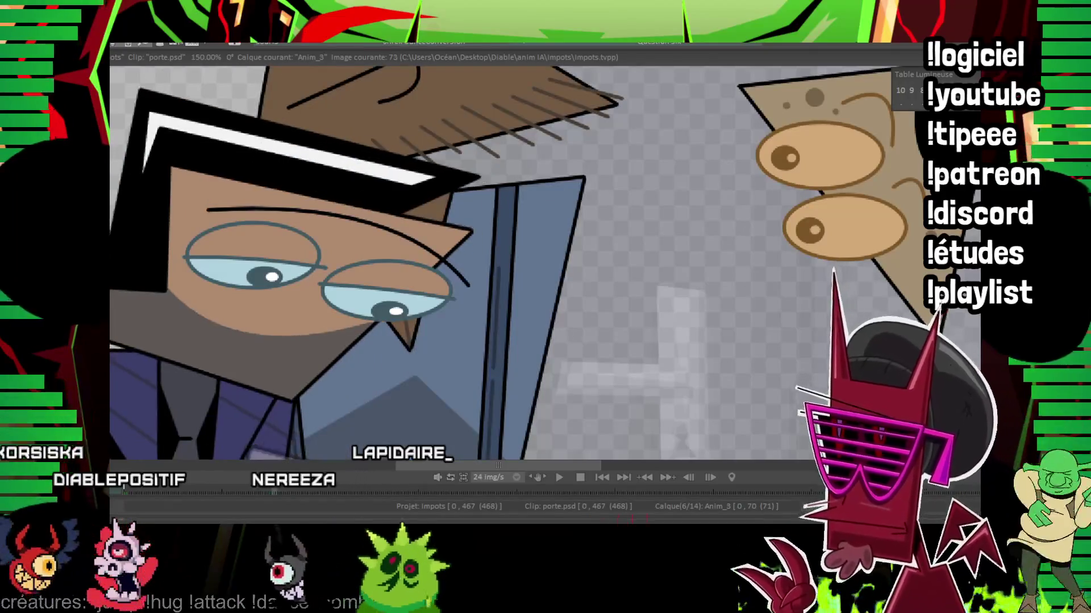
{"action": "key", "text": "Right"}
{"action": "key", "text": "Right"}
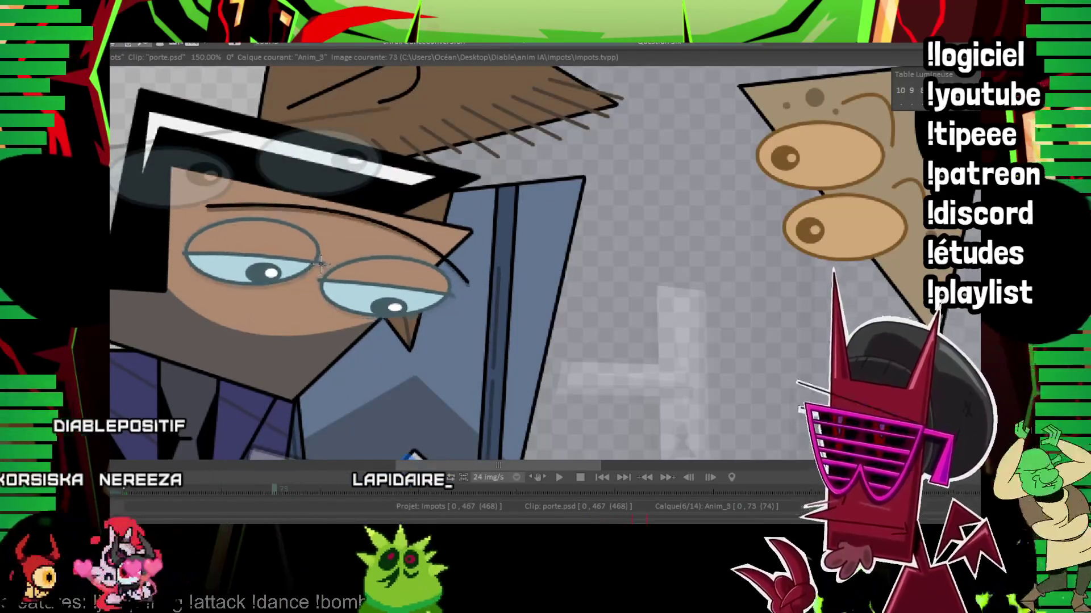
{"action": "key", "text": "ctrl+z"}
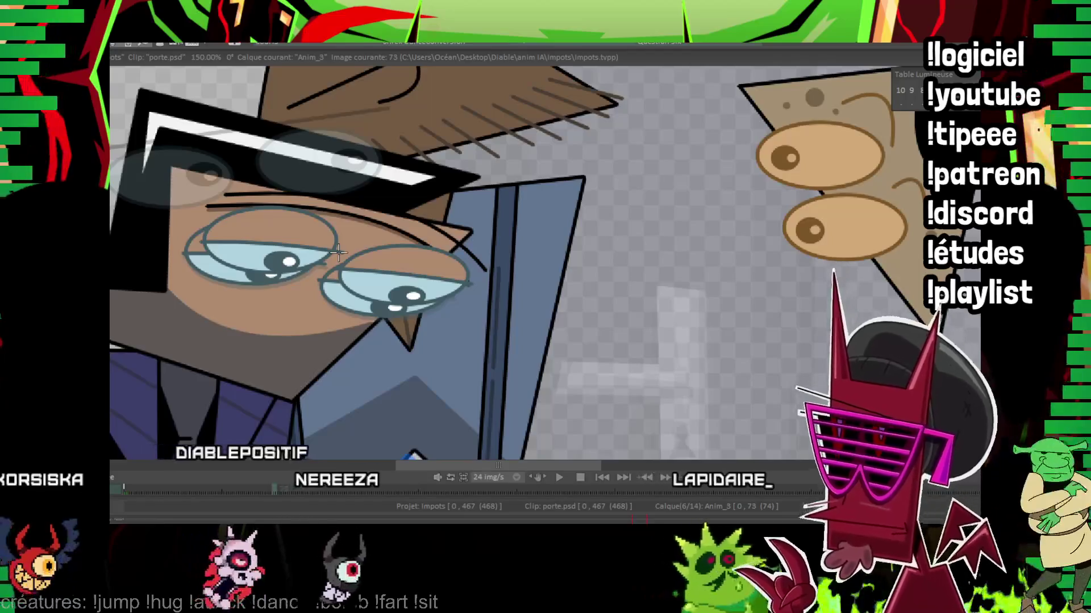
{"action": "scroll", "coordinate": [339, 250], "scroll_direction": "down", "scroll_amount": 1}
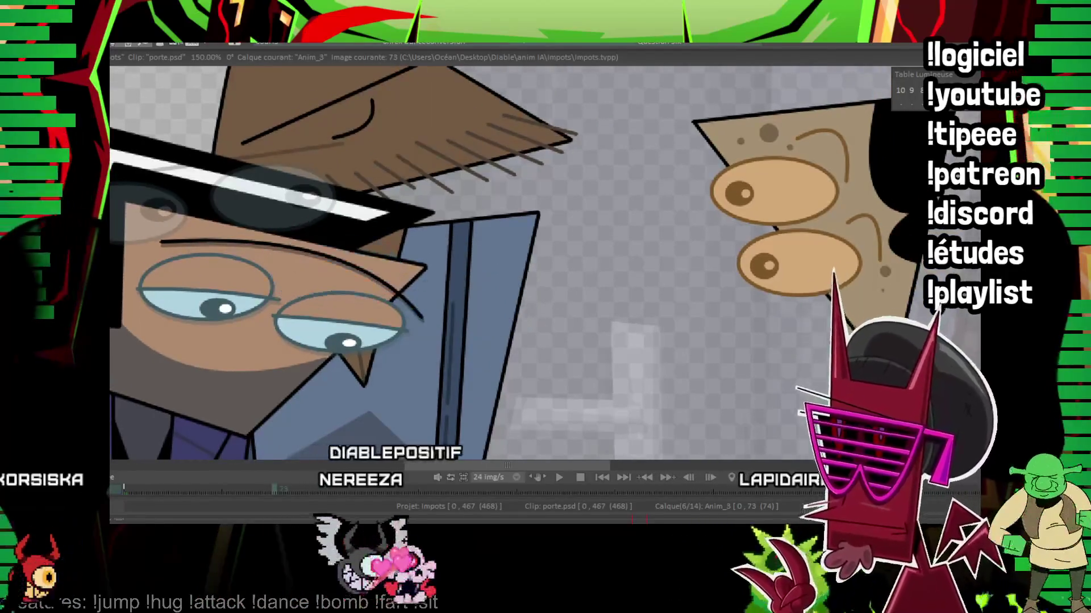
{"action": "scroll", "coordinate": [339, 249], "scroll_direction": "down", "scroll_amount": 1}
{"action": "scroll", "coordinate": [339, 249], "scroll_direction": "down", "scroll_amount": 1}
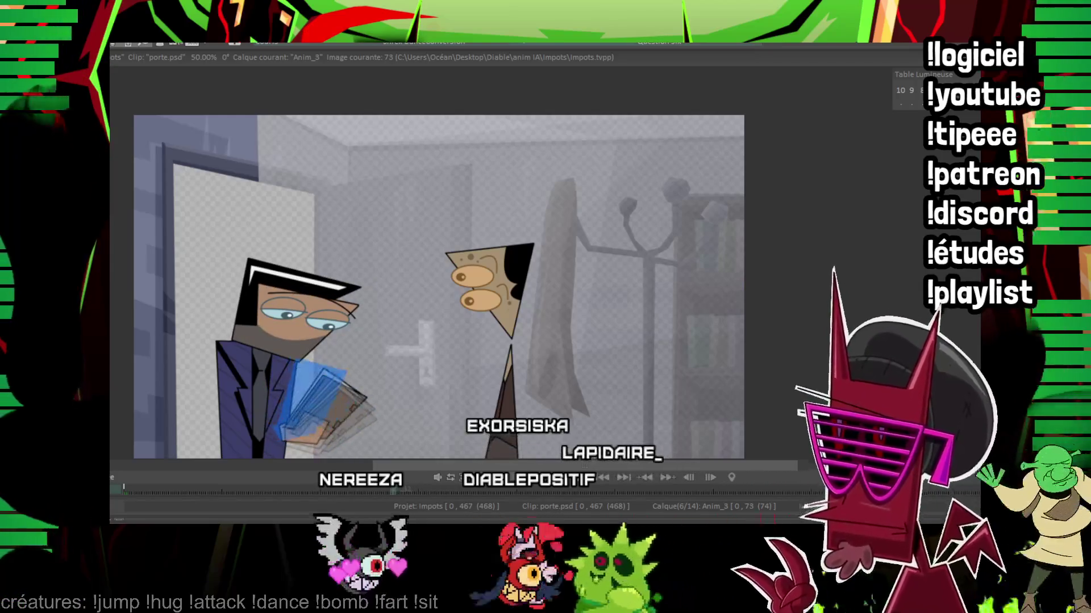
{"action": "scroll", "coordinate": [439, 289], "scroll_direction": "up", "scroll_amount": 1}
Step: Step to frame 133 and centre a close-up on the suited man's face
{"action": "left_click_drag", "start_coordinate": [512, 255], "coordinate": [384, 291]}
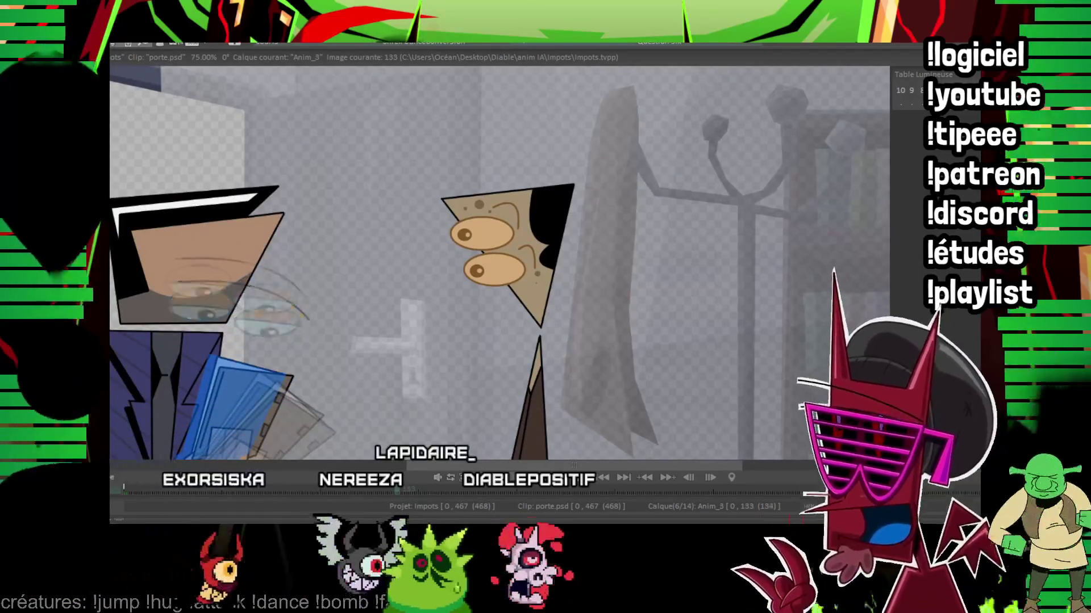
{"action": "key", "text": "Right"}
{"action": "key", "text": "Right"}
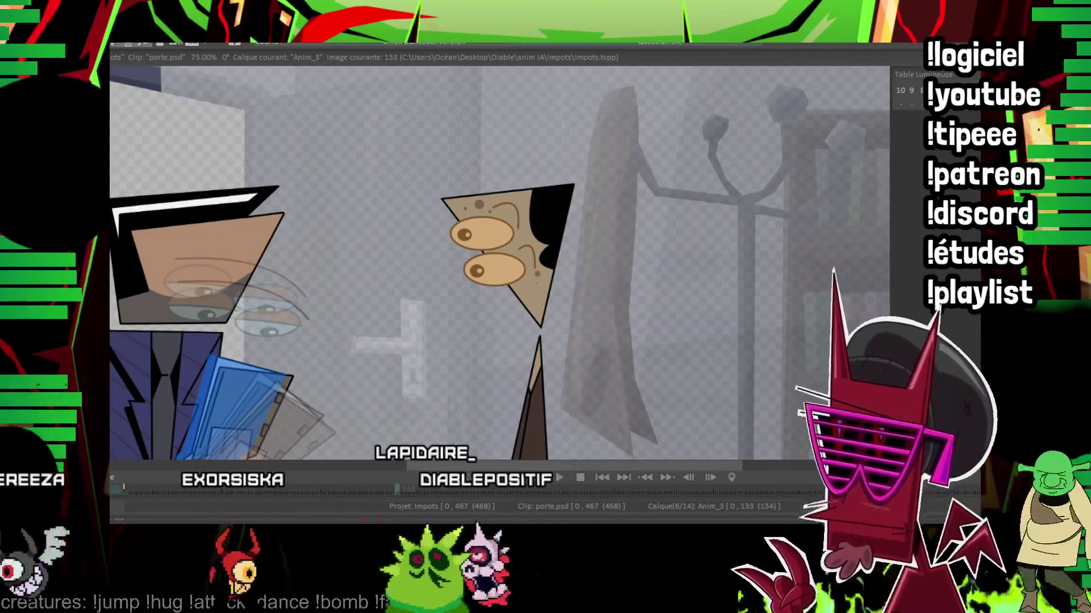
{"action": "scroll", "coordinate": [335, 247], "scroll_direction": "up", "scroll_amount": 3}
{"action": "left_click_drag", "start_coordinate": [512, 255], "coordinate": [335, 248]}
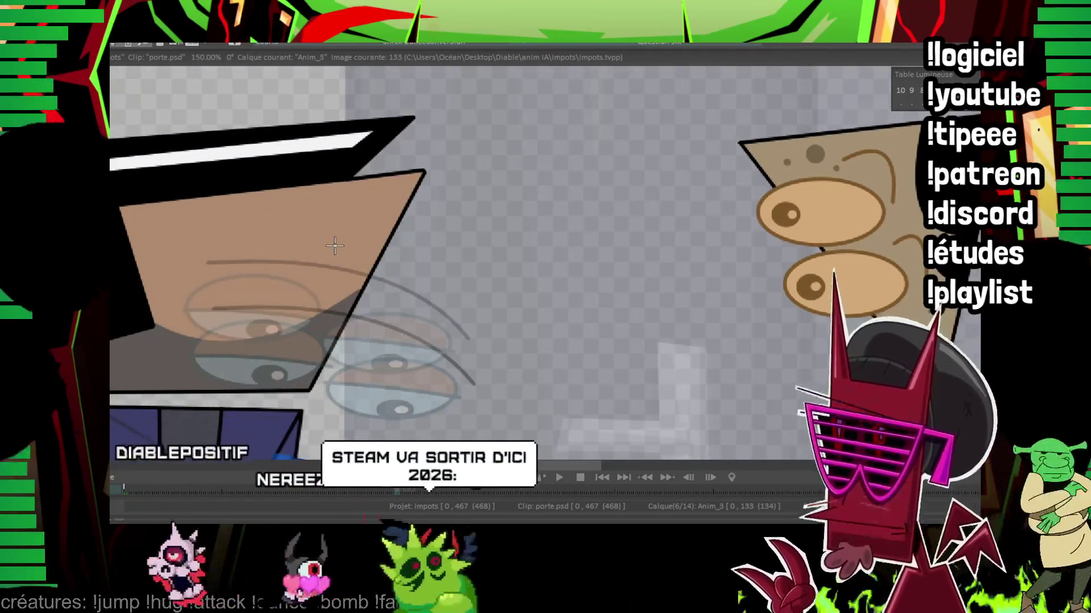
{"action": "left_click_drag", "start_coordinate": [335, 247], "coordinate": [319, 235]}
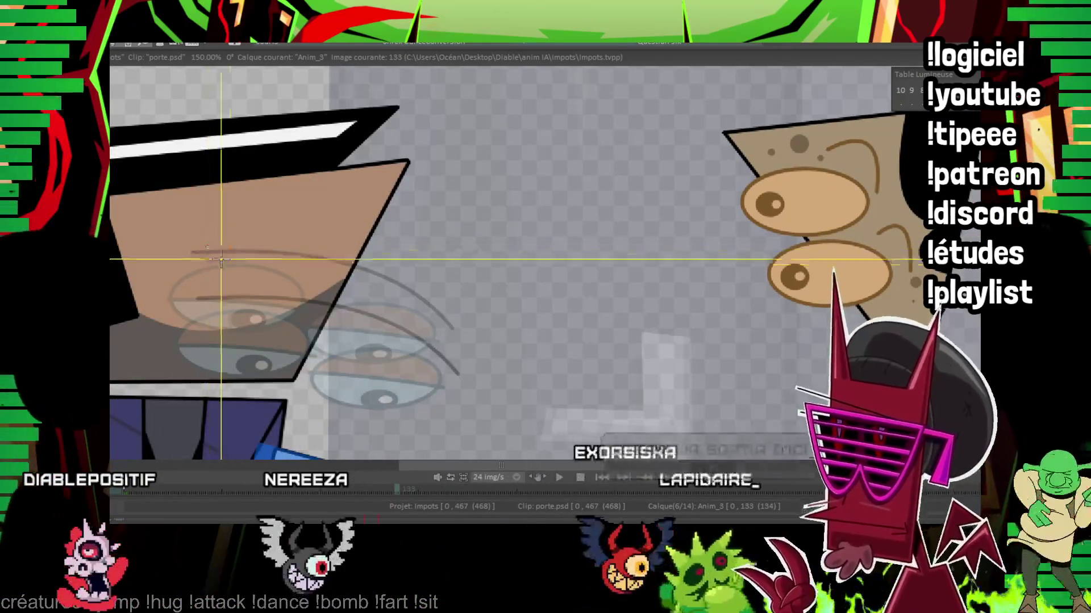
Step: Draw the two lens outlines and a pupil in each eye glancing sideways
{"action": "left_click", "coordinate": [273, 281]}
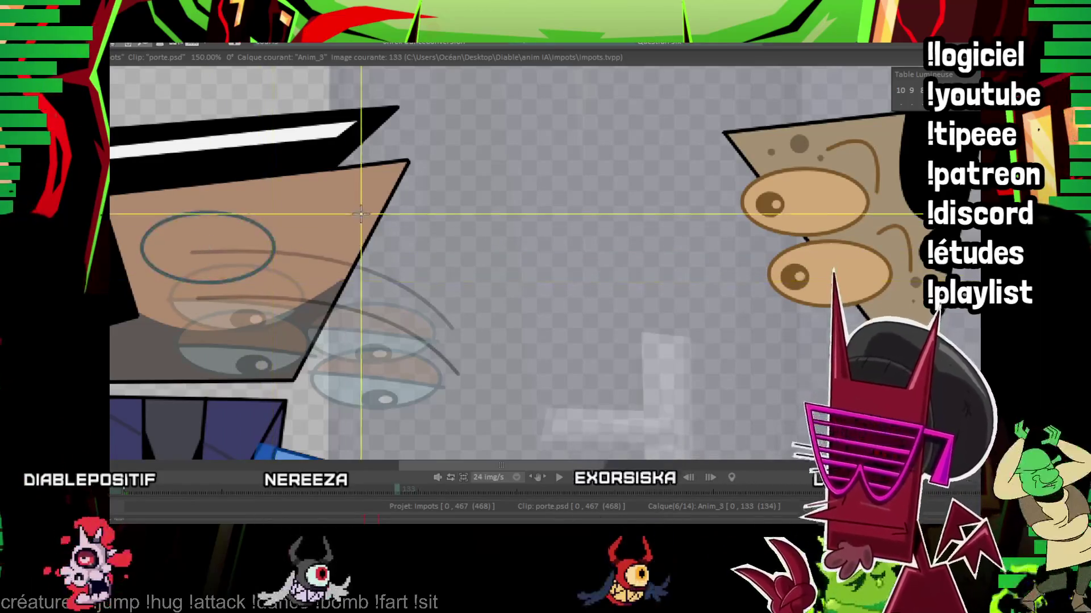
{"action": "left_click", "coordinate": [413, 260]}
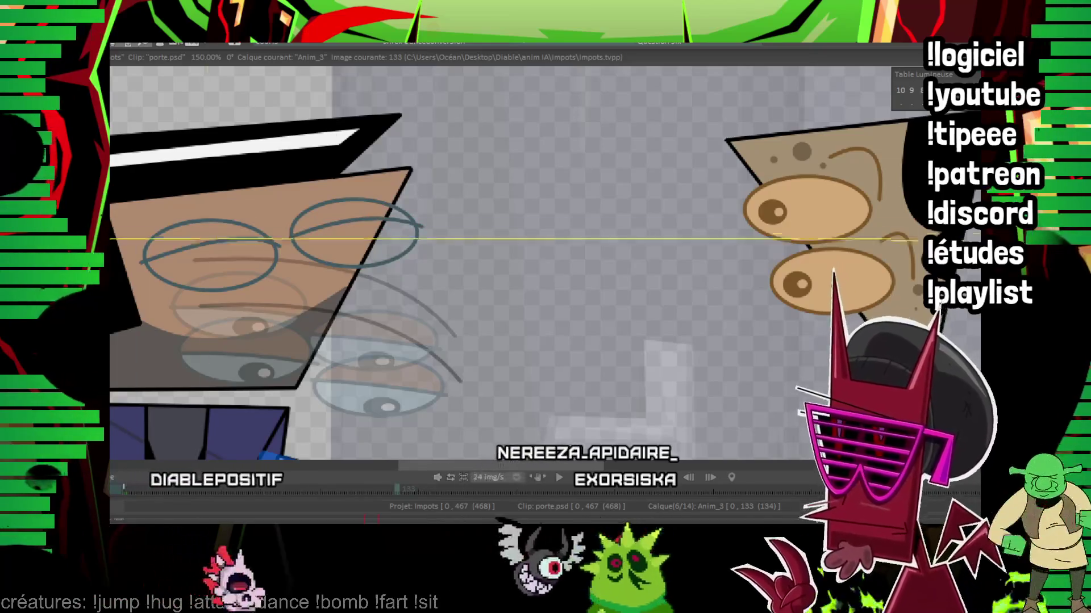
{"action": "left_click", "coordinate": [261, 250]}
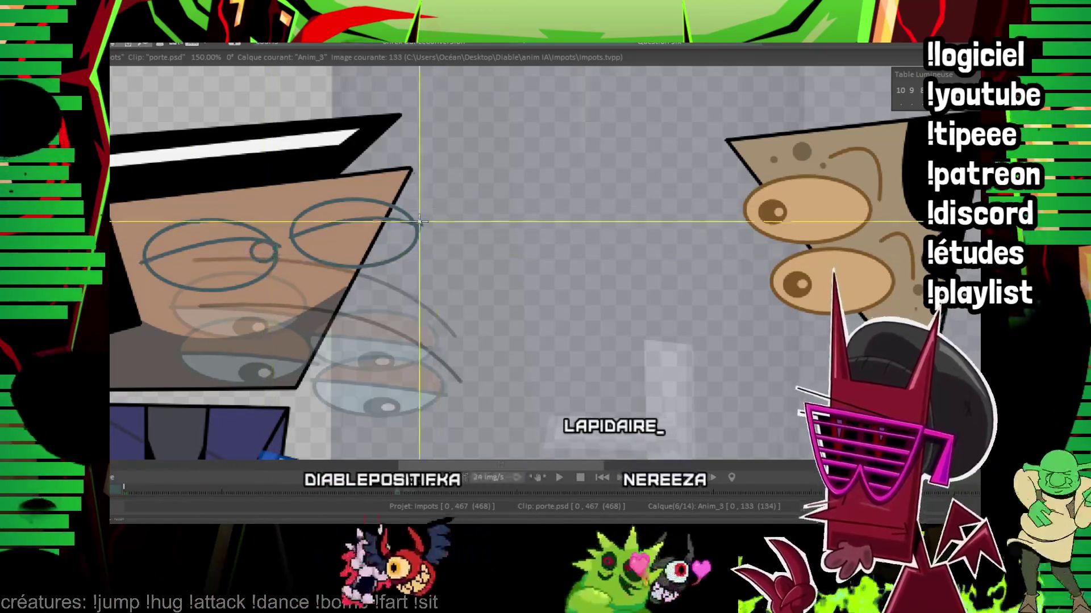
{"action": "left_click", "coordinate": [408, 232]}
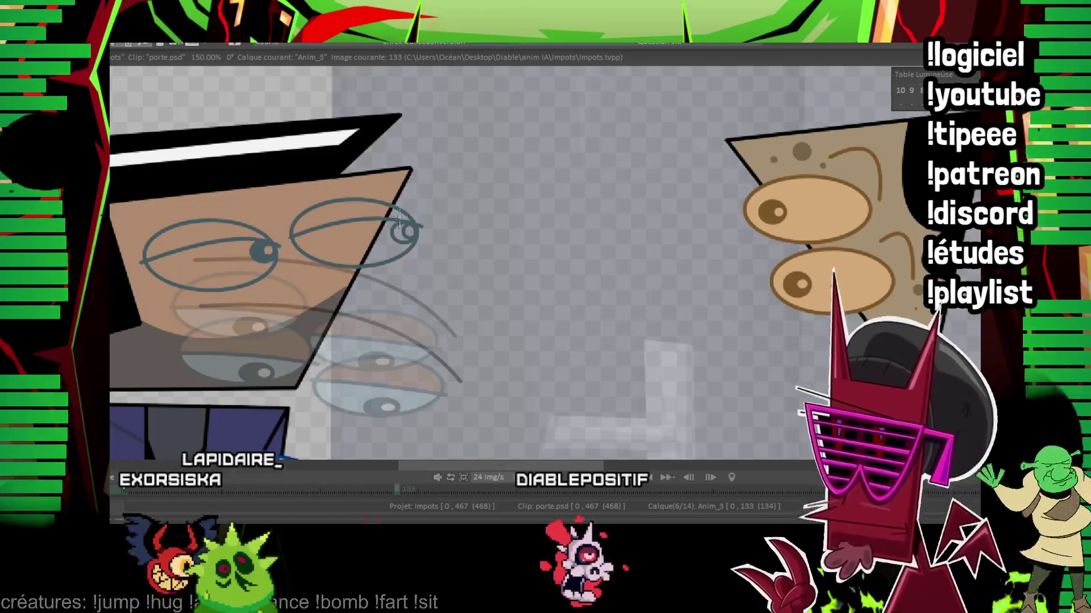
Step: Compare with frame 131, then fill the lens shapes with light blue
{"action": "left_click_drag", "start_coordinate": [408, 226], "coordinate": [383, 105]}
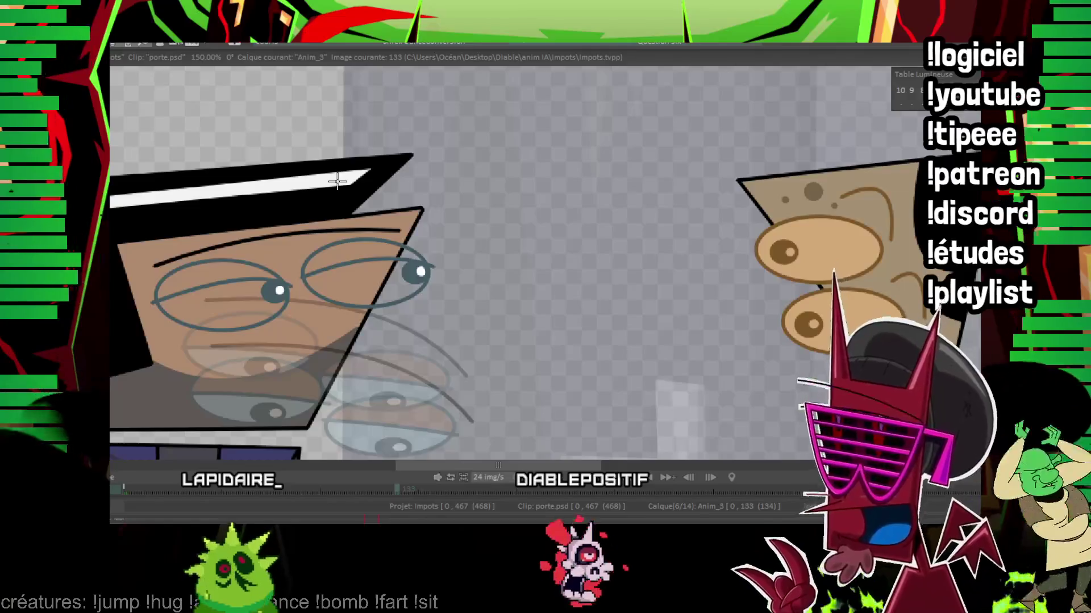
{"action": "key", "text": "Left"}
{"action": "key", "text": "Left"}
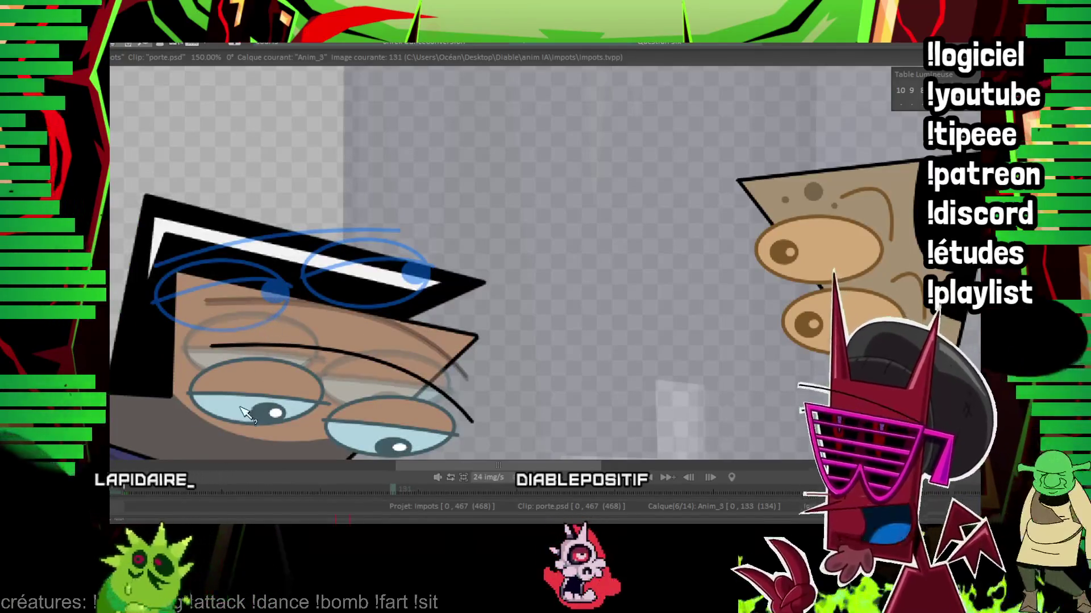
{"action": "key", "text": "Right"}
{"action": "key", "text": "Right"}
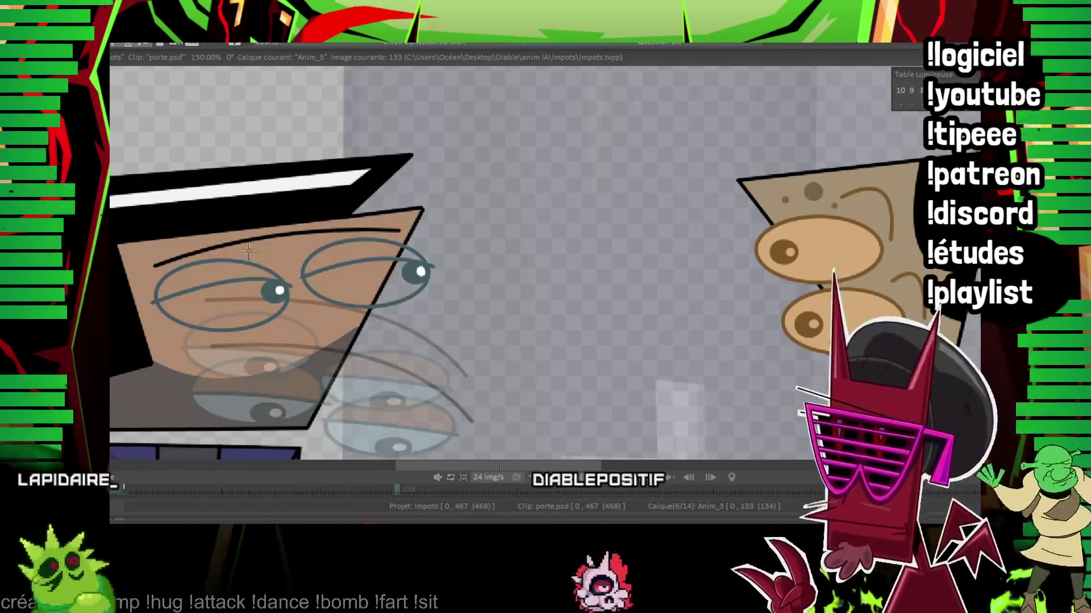
{"action": "left_click", "coordinate": [359, 255]}
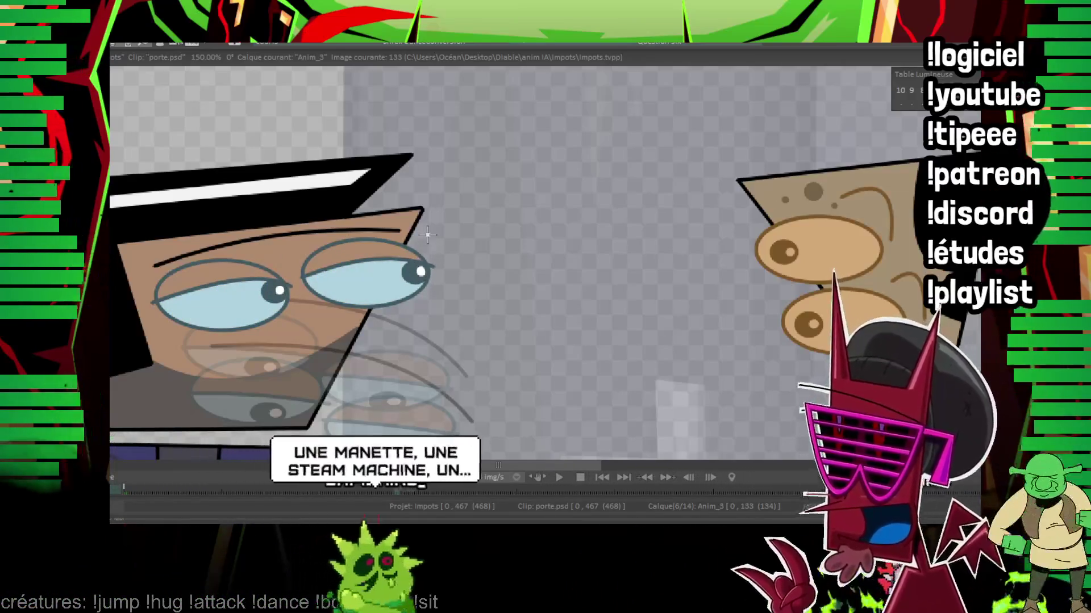
{"action": "mouse_move", "coordinate": [418, 207]}
{"action": "left_mouse_down"}
{"action": "mouse_move", "coordinate": [340, 218]}
{"action": "mouse_move", "coordinate": [382, 232]}
{"action": "left_mouse_up"}
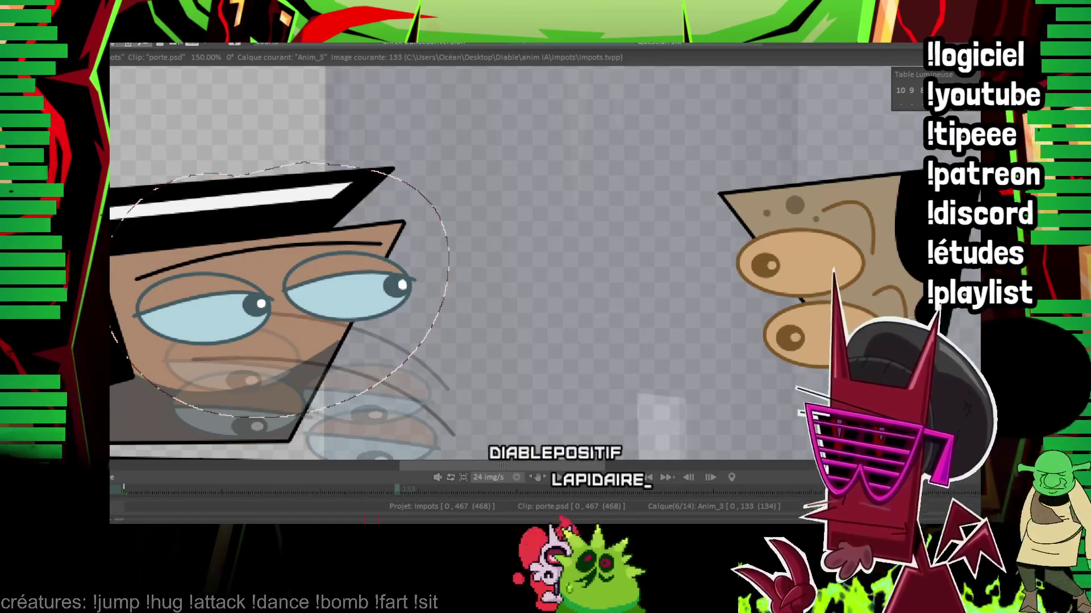
Step: Advance to frame 135 and move a copy of the eyes down and right with the head
{"action": "key", "text": "Right"}
{"action": "key", "text": "Right"}
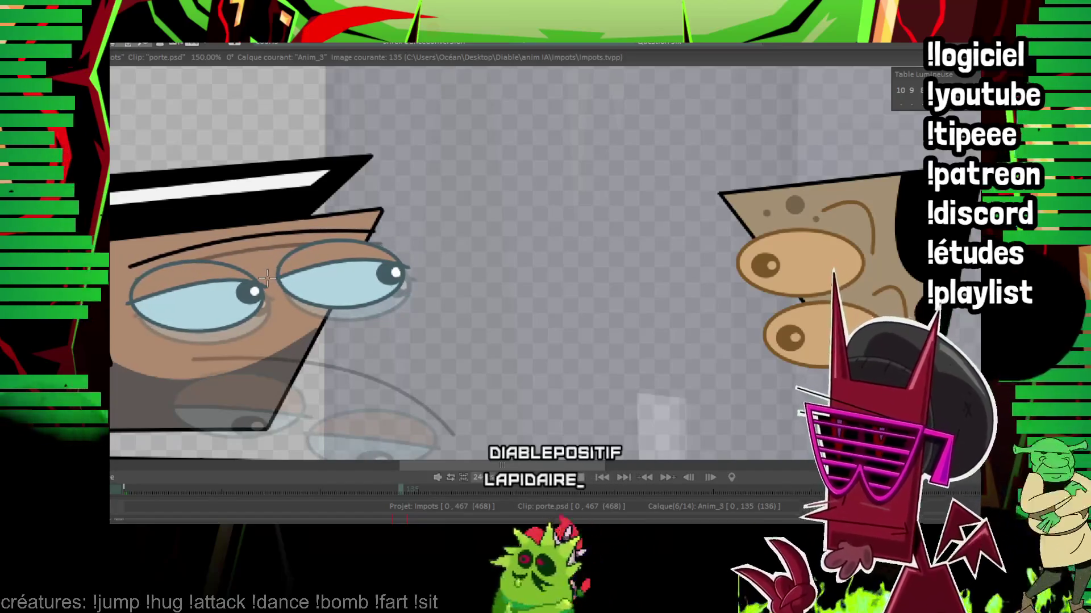
{"action": "left_click_drag", "start_coordinate": [266, 277], "coordinate": [444, 378]}
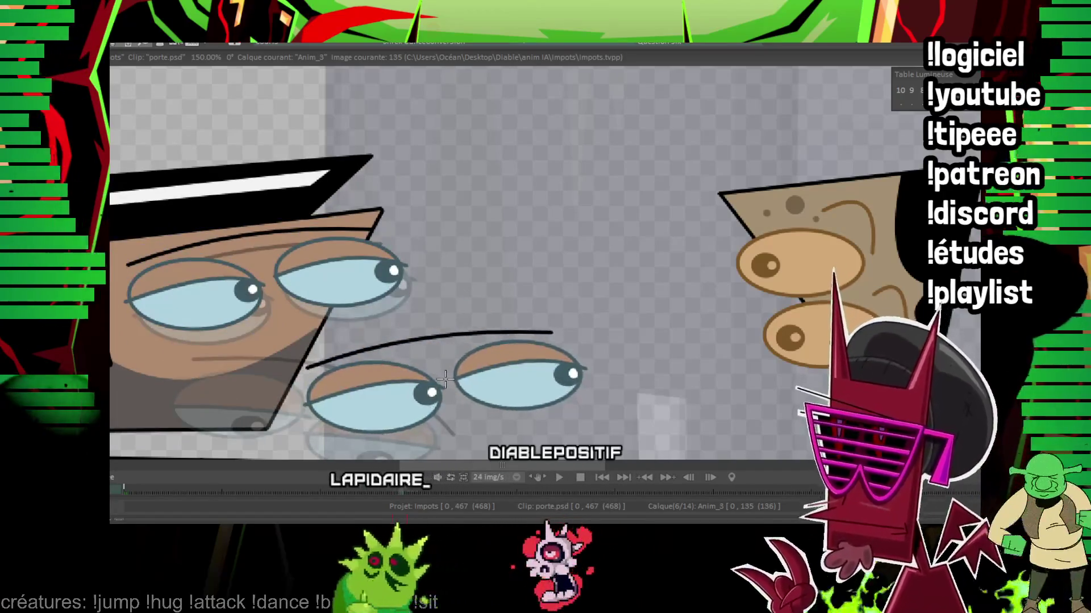
{"action": "key", "text": "Right"}
{"action": "key", "text": "Right"}
{"action": "key", "text": "Right"}
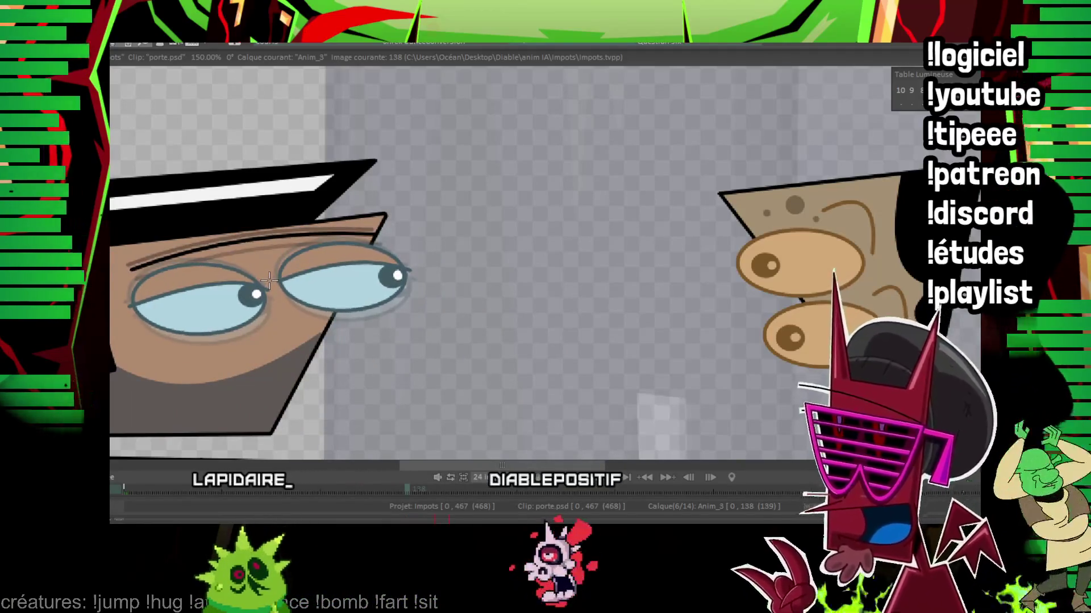
Step: Reach frame 142, reposition a copy of the eyes up and right, and hide the light table
{"action": "key", "text": "Right"}
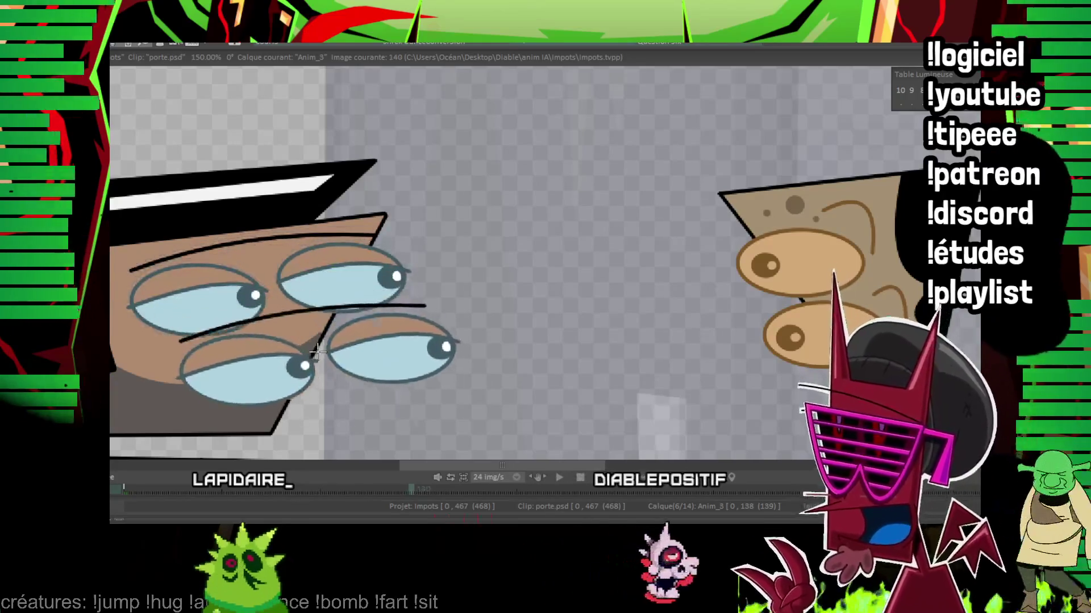
{"action": "key", "text": "Right"}
{"action": "key", "text": "Right"}
{"action": "key", "text": "Right"}
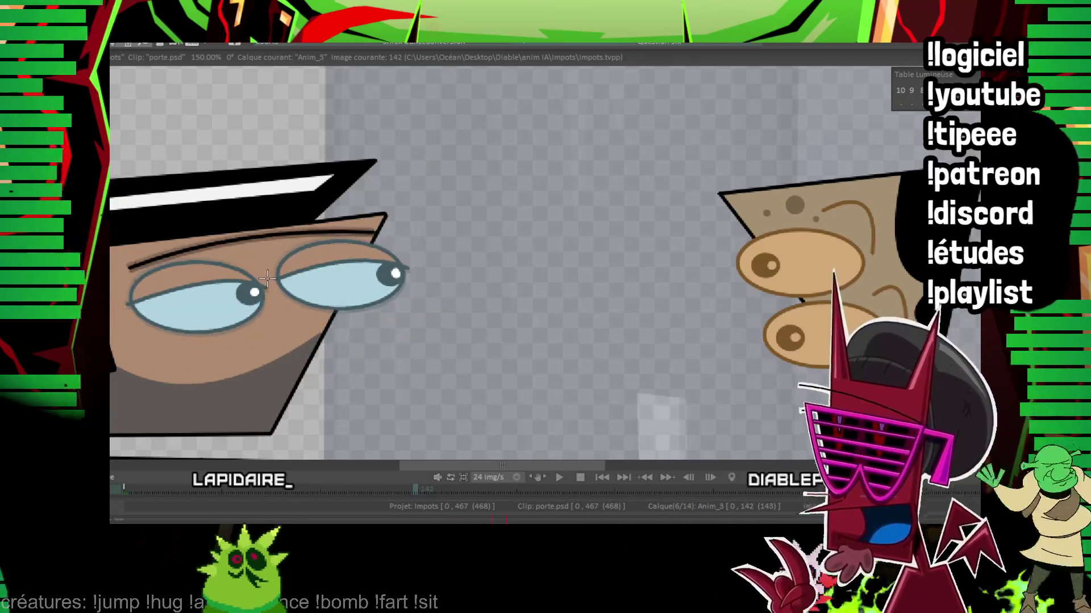
{"action": "left_click_drag", "start_coordinate": [266, 274], "coordinate": [285, 231]}
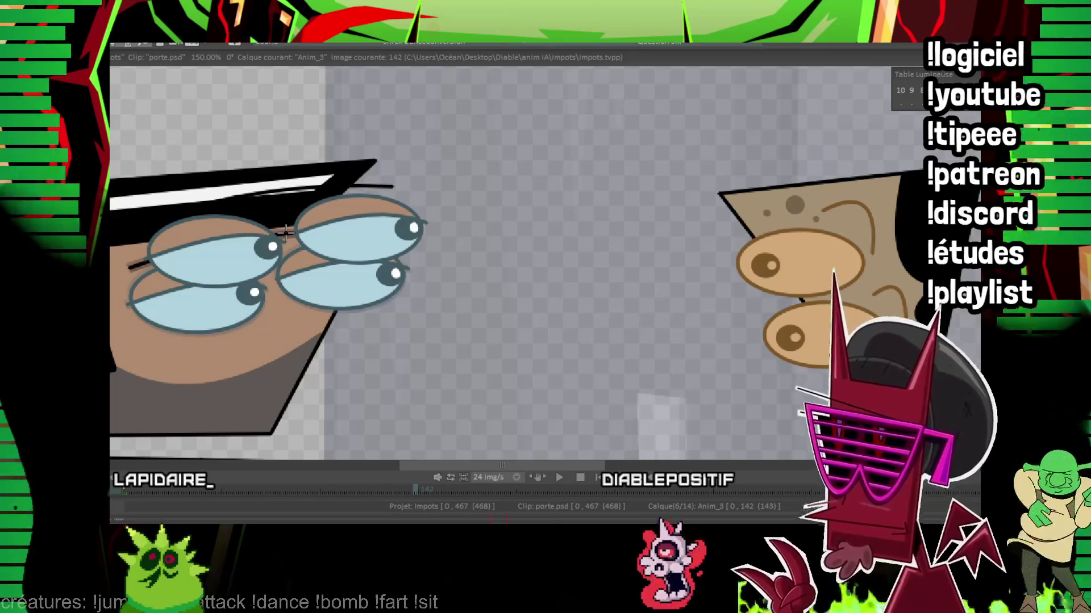
{"action": "key", "text": "o"}
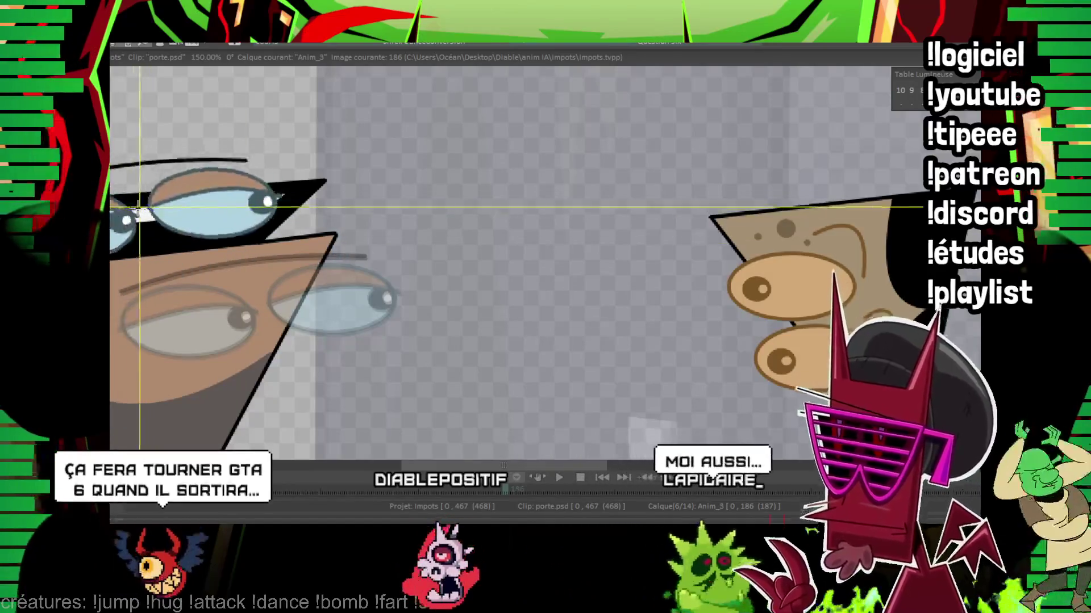
{"action": "scroll", "coordinate": [256, 264], "scroll_direction": "up", "scroll_amount": 2}
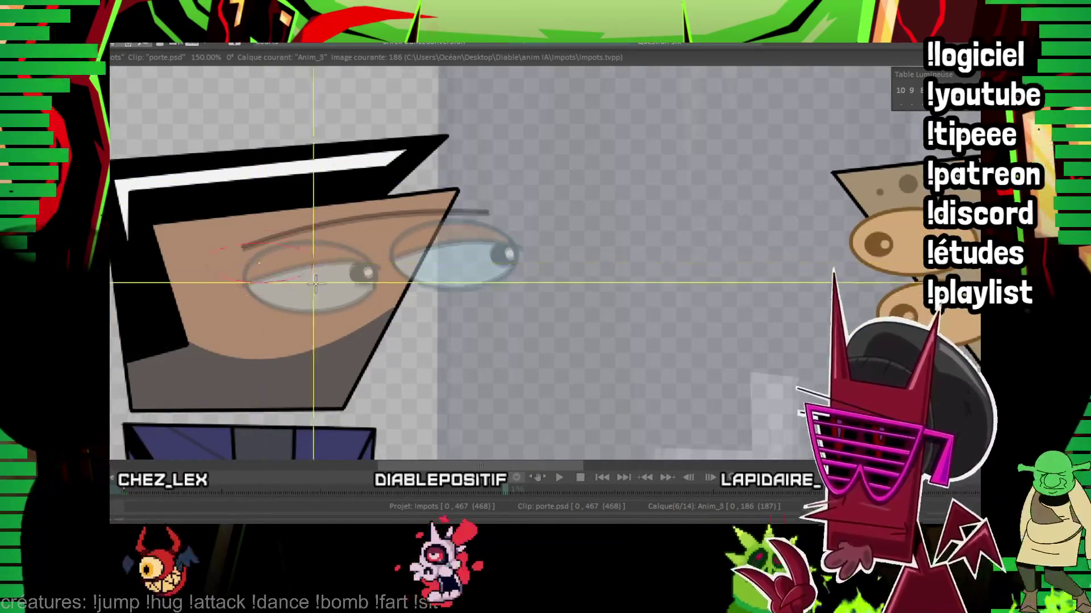
Step: Draw both lens outlines and a pupil inside each on frame 186
{"action": "left_click", "coordinate": [329, 294]}
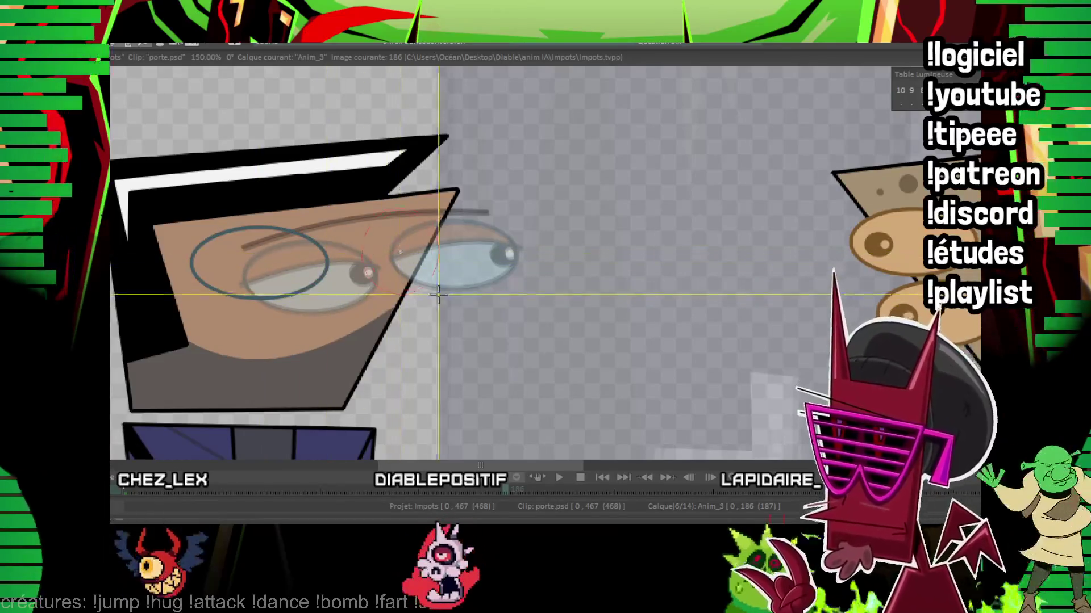
{"action": "left_click", "coordinate": [469, 290]}
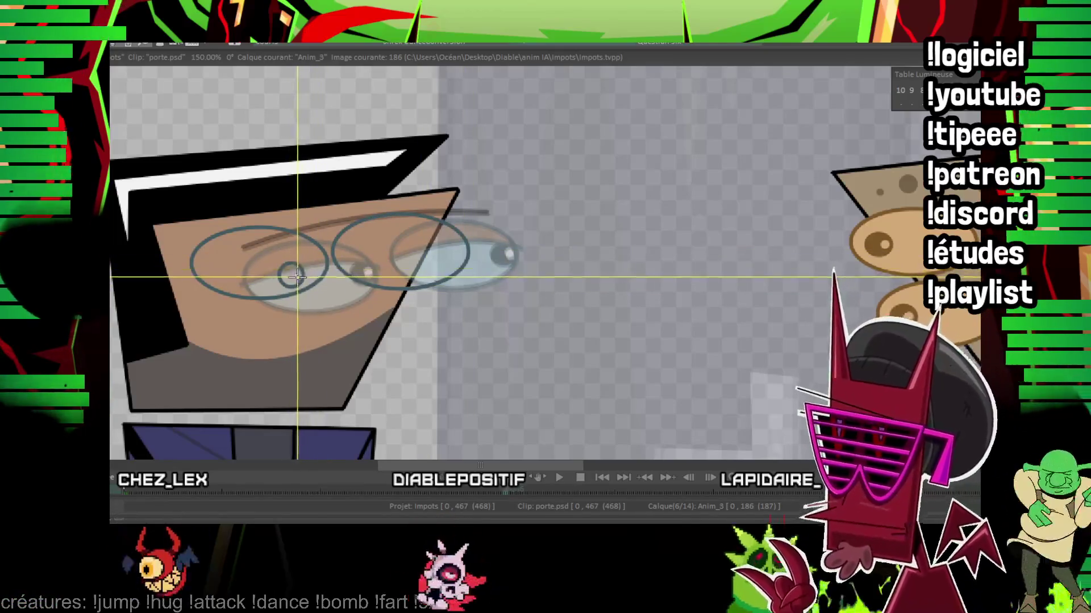
{"action": "left_click", "coordinate": [296, 271]}
{"action": "left_click", "coordinate": [415, 273]}
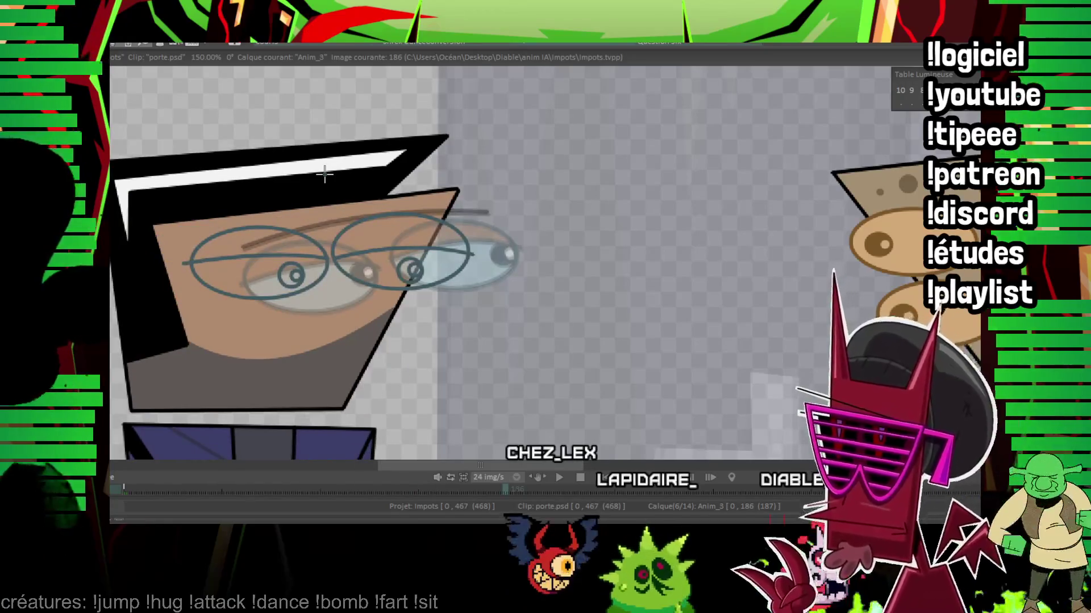
Step: Patch the eyelid with skin colour, add the eyebrow, and fill both pupils solid dark
{"action": "left_click", "coordinate": [392, 245]}
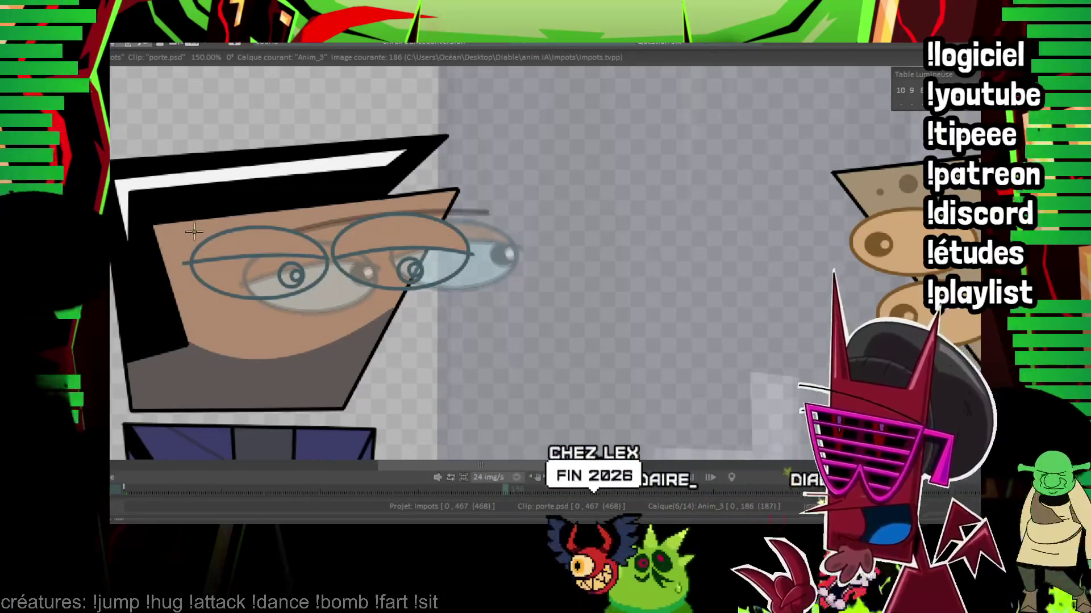
{"action": "left_click", "coordinate": [310, 212]}
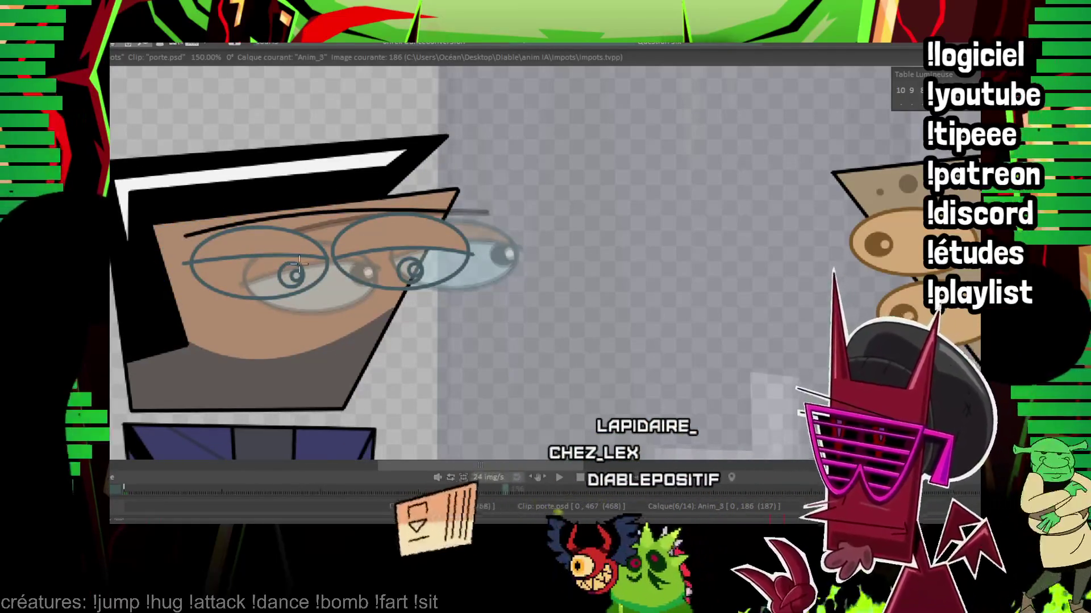
{"action": "left_click", "coordinate": [294, 271]}
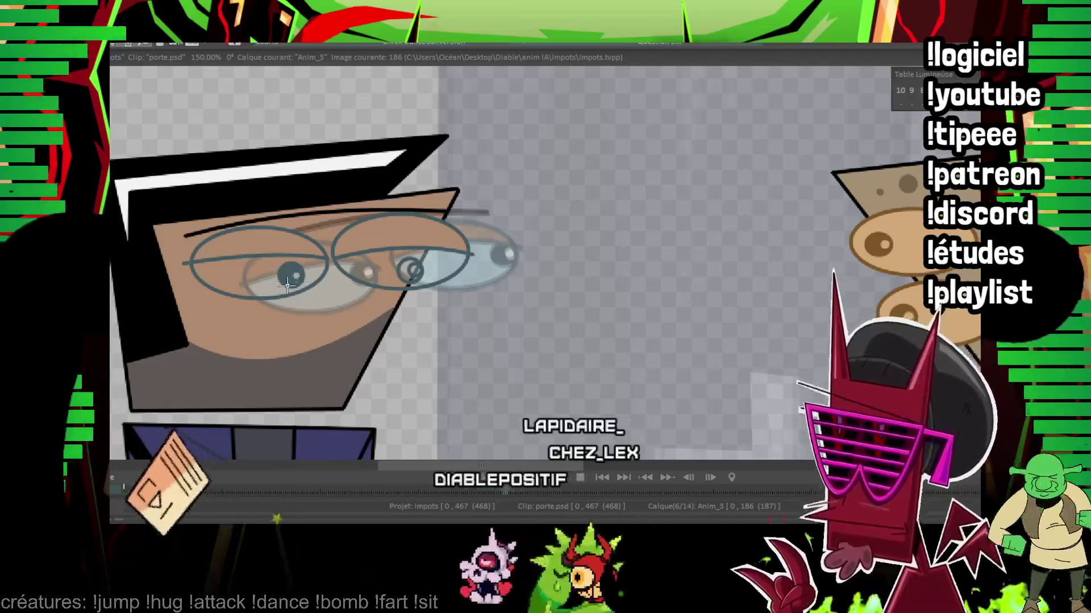
{"action": "left_click", "coordinate": [409, 271]}
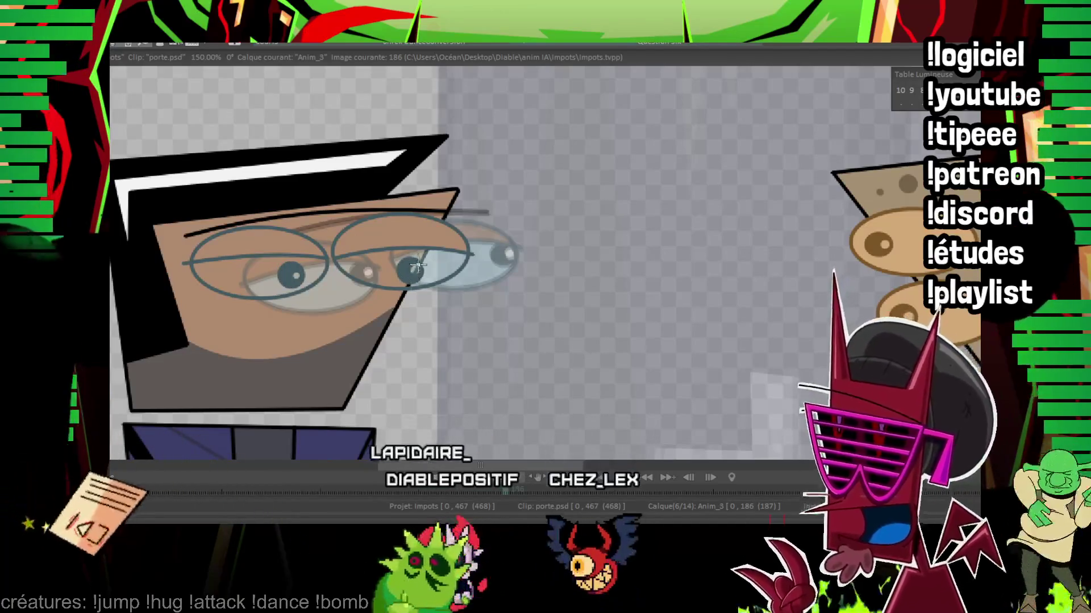
{"action": "scroll", "coordinate": [407, 262], "scroll_direction": "down", "scroll_amount": 1}
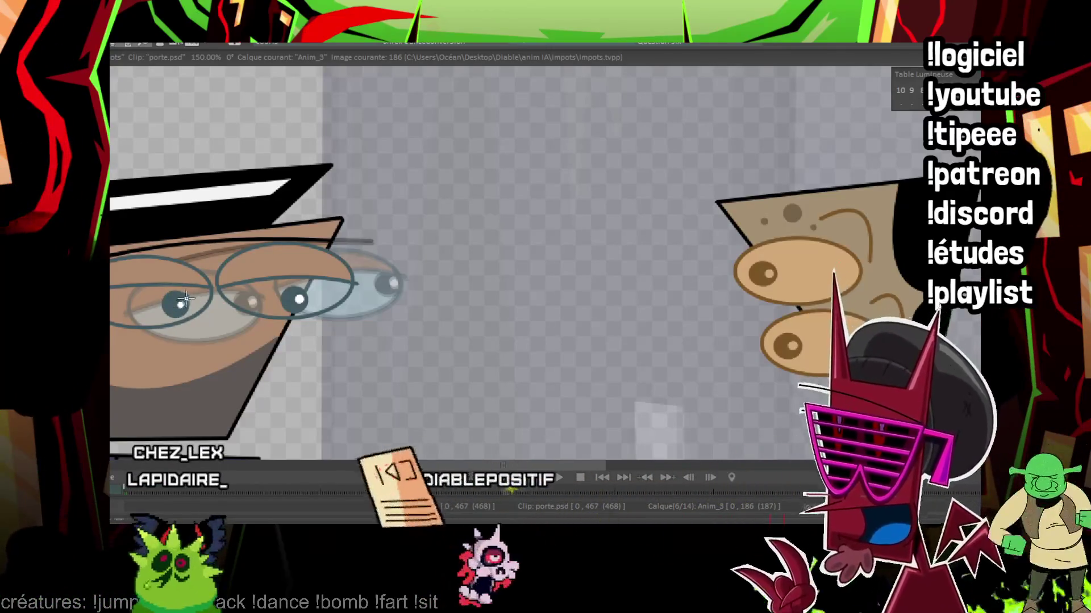
Step: Pan and zoom the canvas to a close-up centred on the man's eyes
{"action": "left_click_drag", "start_coordinate": [226, 280], "coordinate": [210, 271]}
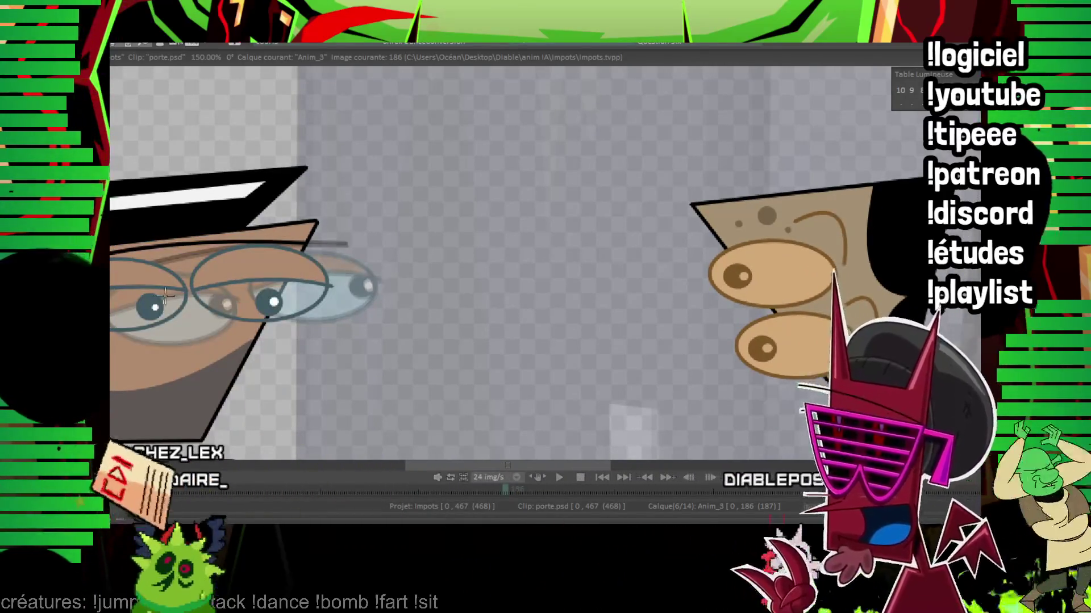
{"action": "left_click_drag", "start_coordinate": [278, 266], "coordinate": [504, 260]}
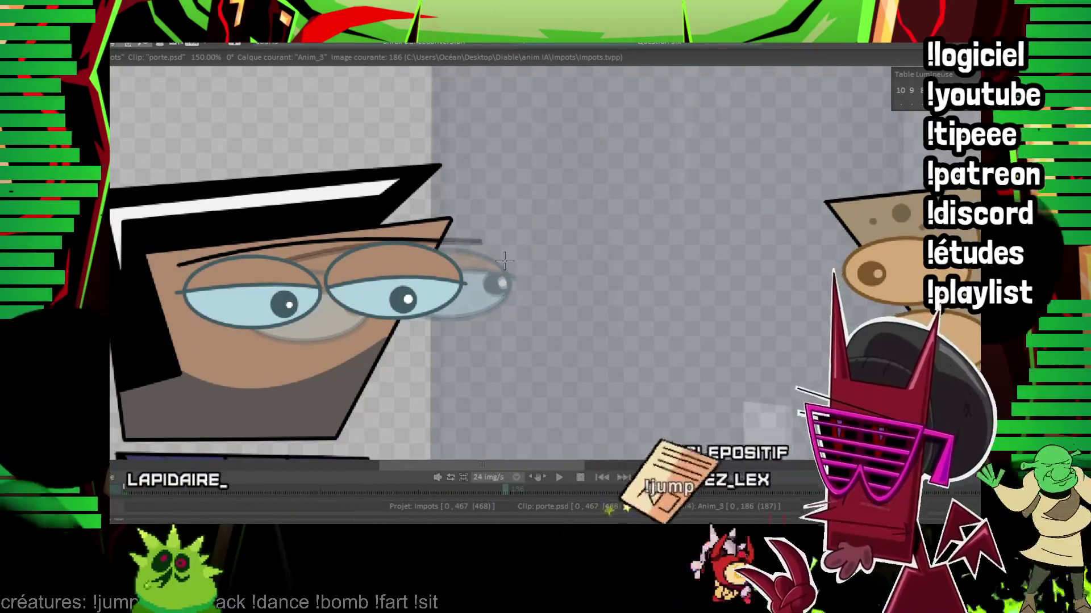
{"action": "left_click_drag", "start_coordinate": [504, 261], "coordinate": [329, 230]}
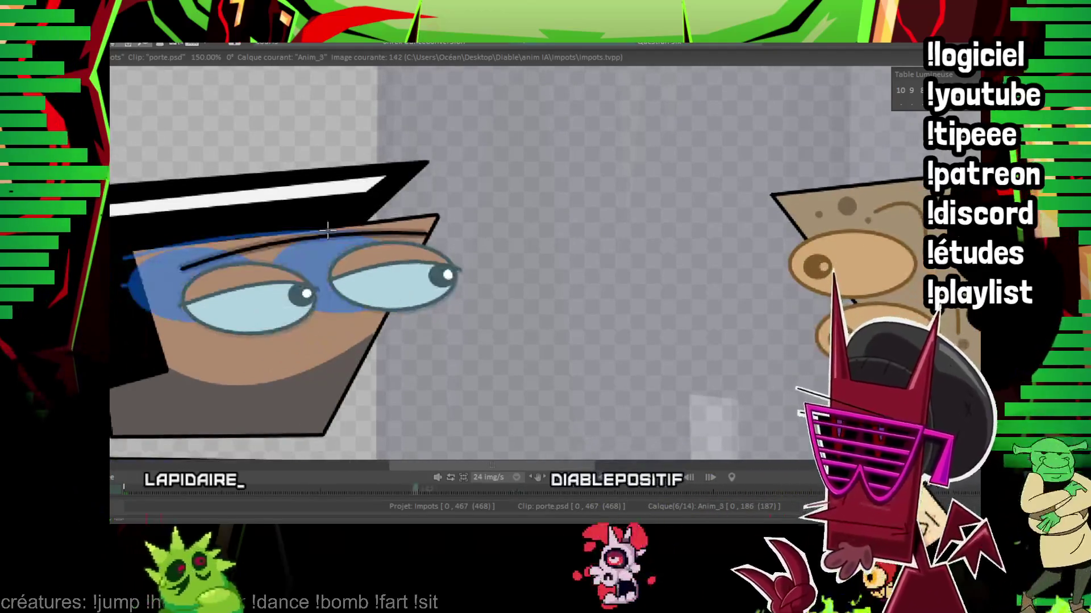
{"action": "scroll", "coordinate": [383, 255], "scroll_direction": "down", "scroll_amount": 3}
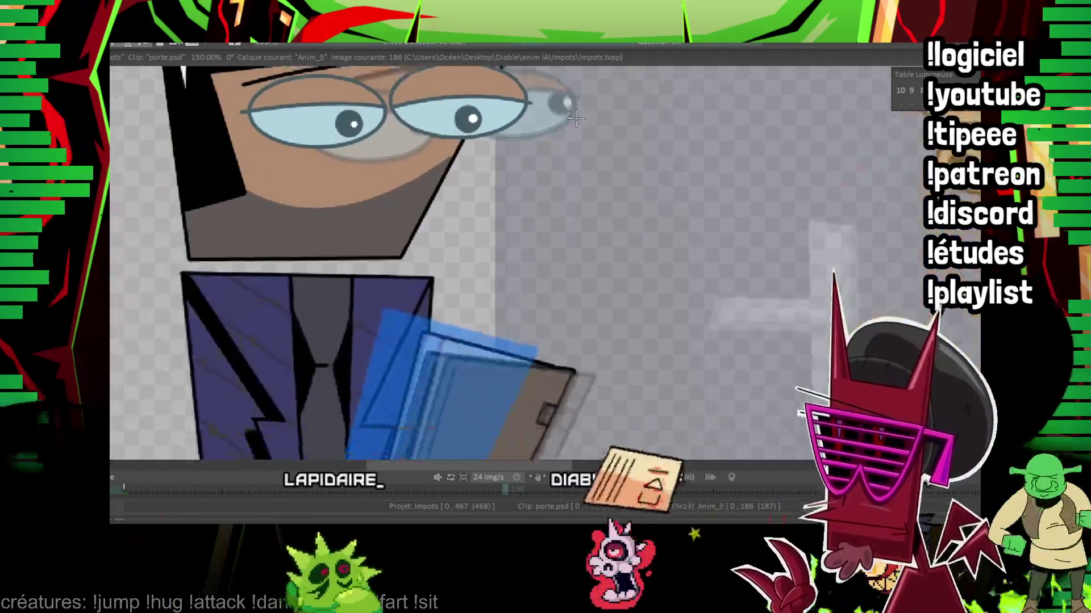
{"action": "scroll", "coordinate": [477, 234], "scroll_direction": "up", "scroll_amount": 2}
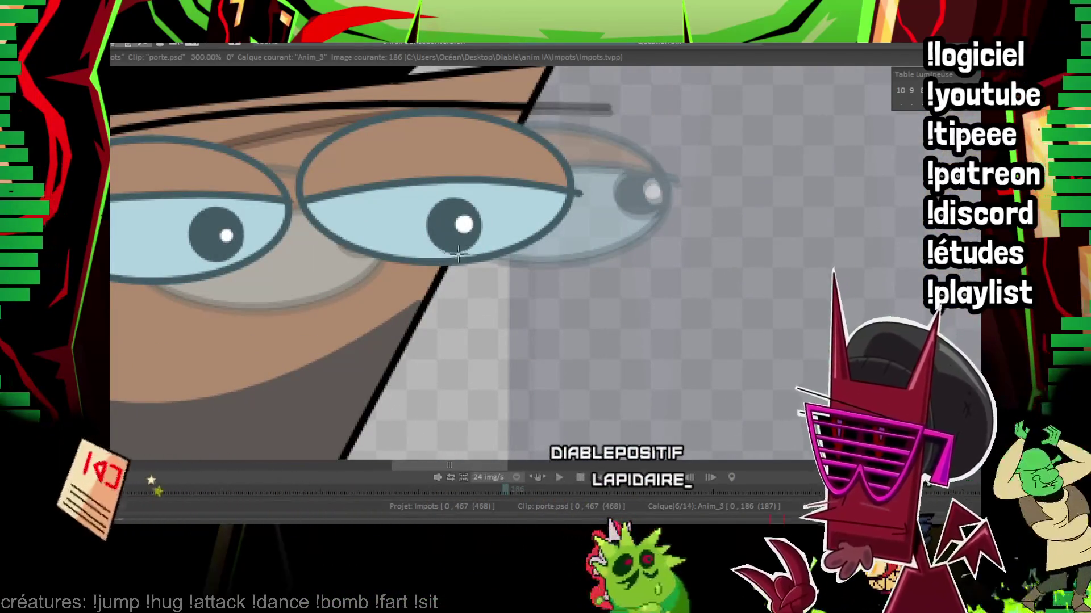
{"action": "middle_click", "coordinate": [423, 232]}
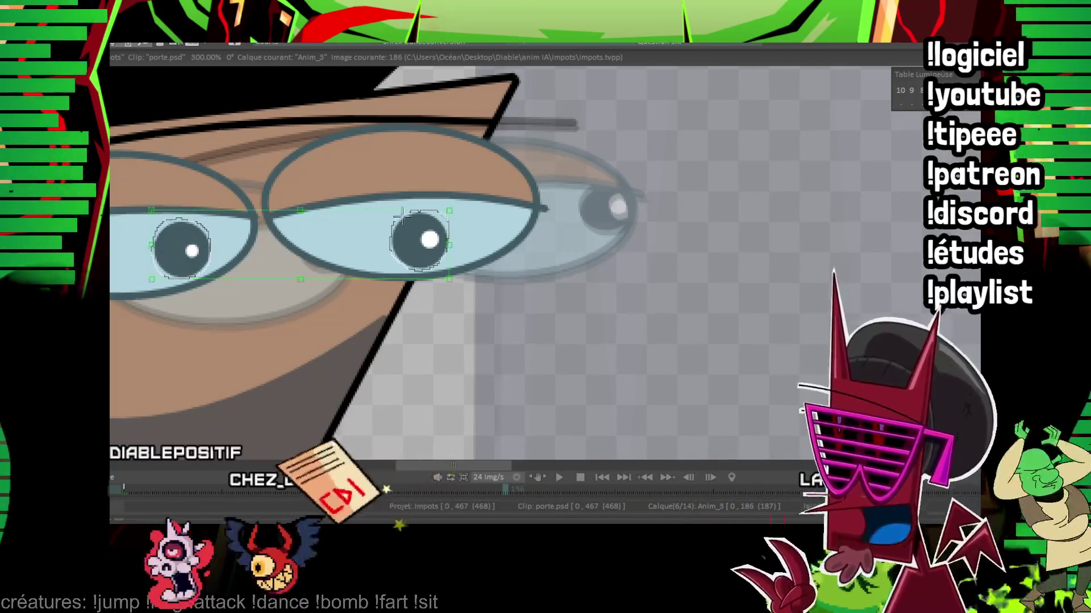
Step: Shift both pupils down into the eyes and redraw the left and right lower eye outlines over them
{"action": "left_click_drag", "start_coordinate": [434, 222], "coordinate": [455, 241]}
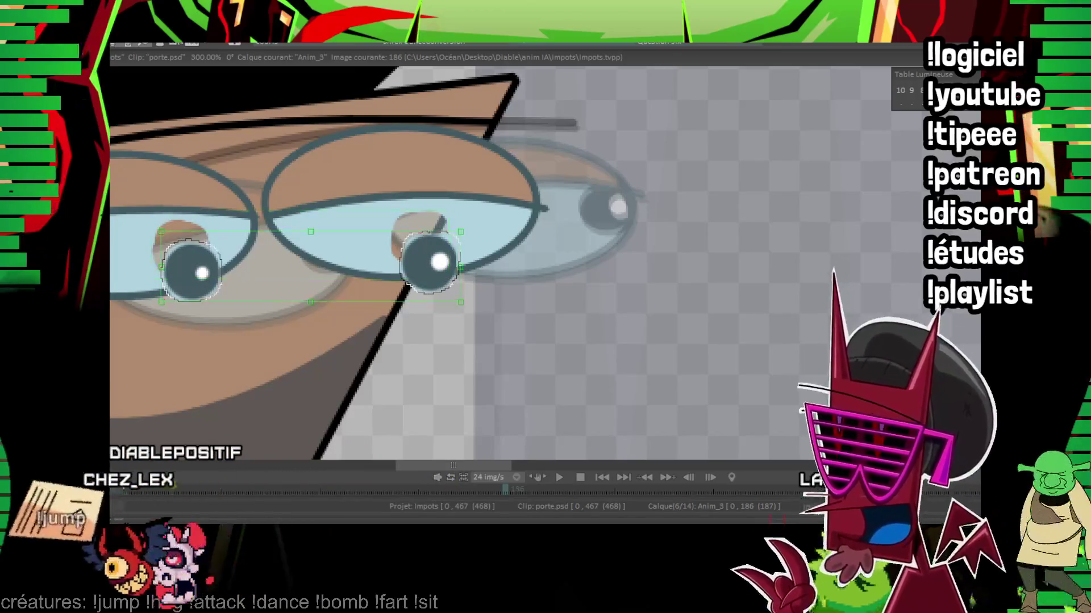
{"action": "scroll", "coordinate": [452, 247], "scroll_direction": "up", "scroll_amount": 1}
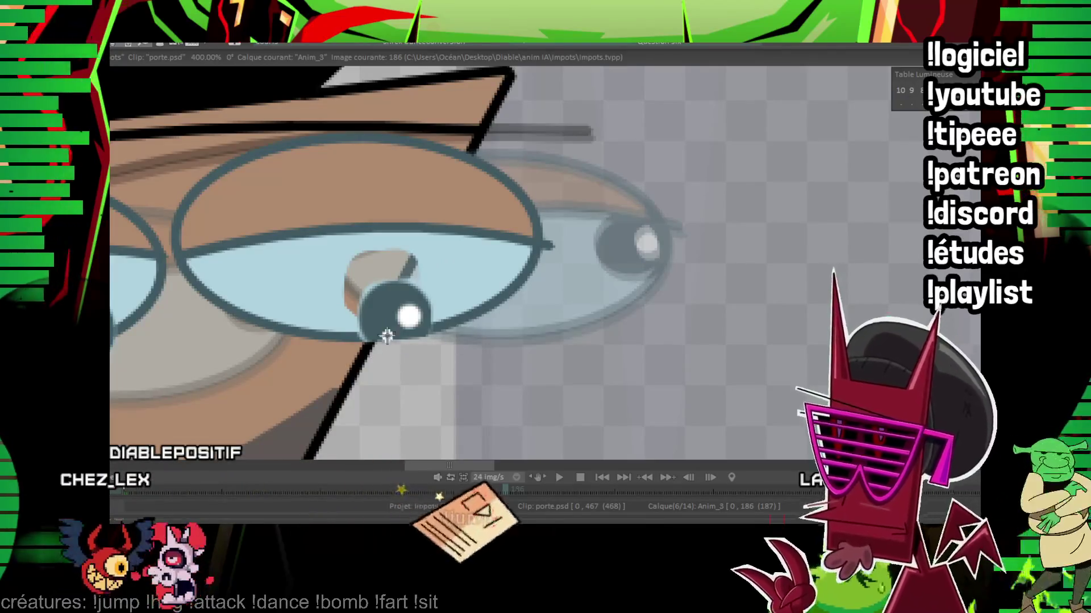
{"action": "left_click_drag", "start_coordinate": [399, 332], "coordinate": [476, 272]}
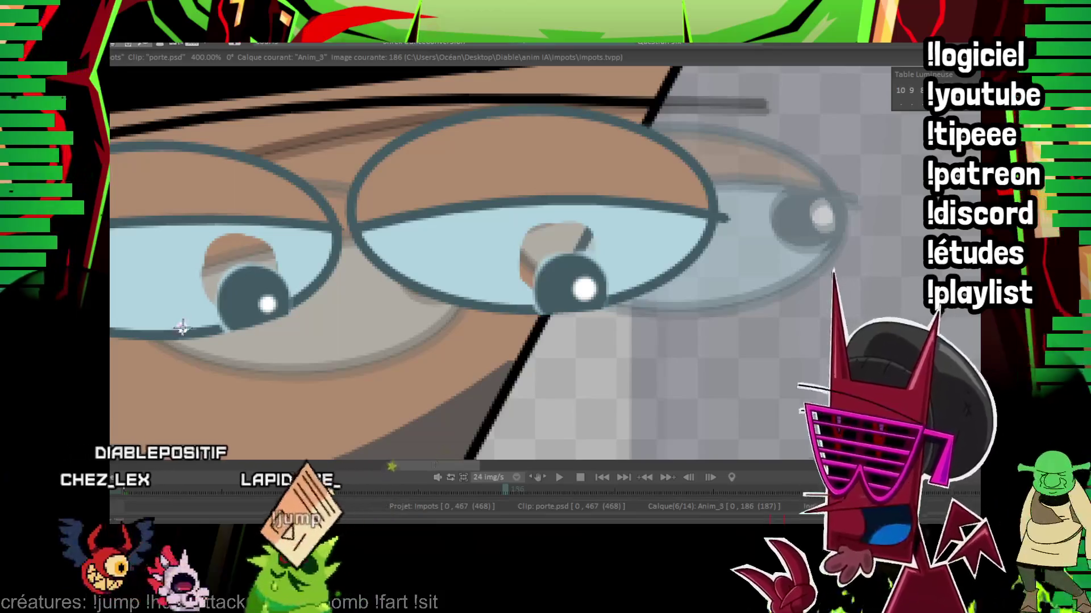
{"action": "left_click_drag", "start_coordinate": [181, 335], "coordinate": [298, 295]}
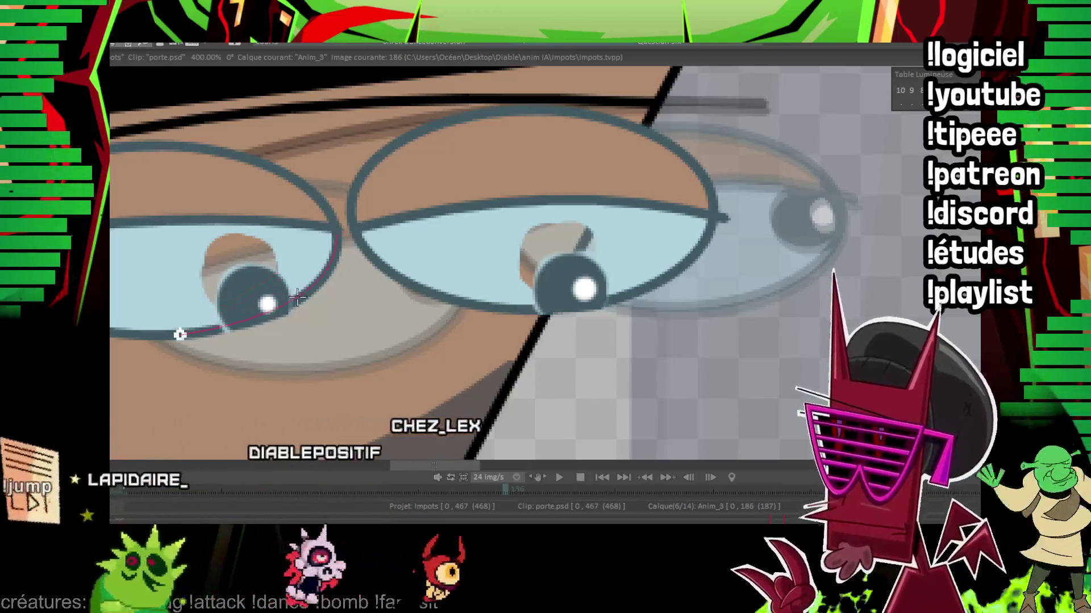
{"action": "mouse_move", "coordinate": [520, 311]}
{"action": "left_mouse_down"}
{"action": "mouse_move", "coordinate": [654, 271]}
{"action": "mouse_move", "coordinate": [601, 298]}
{"action": "mouse_move", "coordinate": [450, 330]}
{"action": "left_mouse_up"}
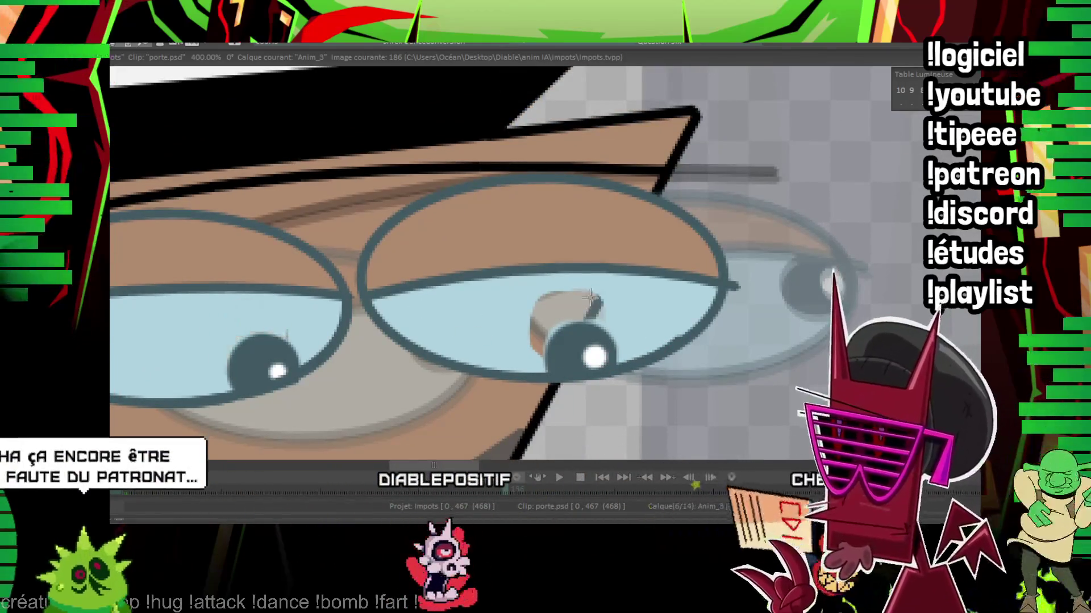
{"action": "left_click_drag", "start_coordinate": [268, 283], "coordinate": [660, 176]}
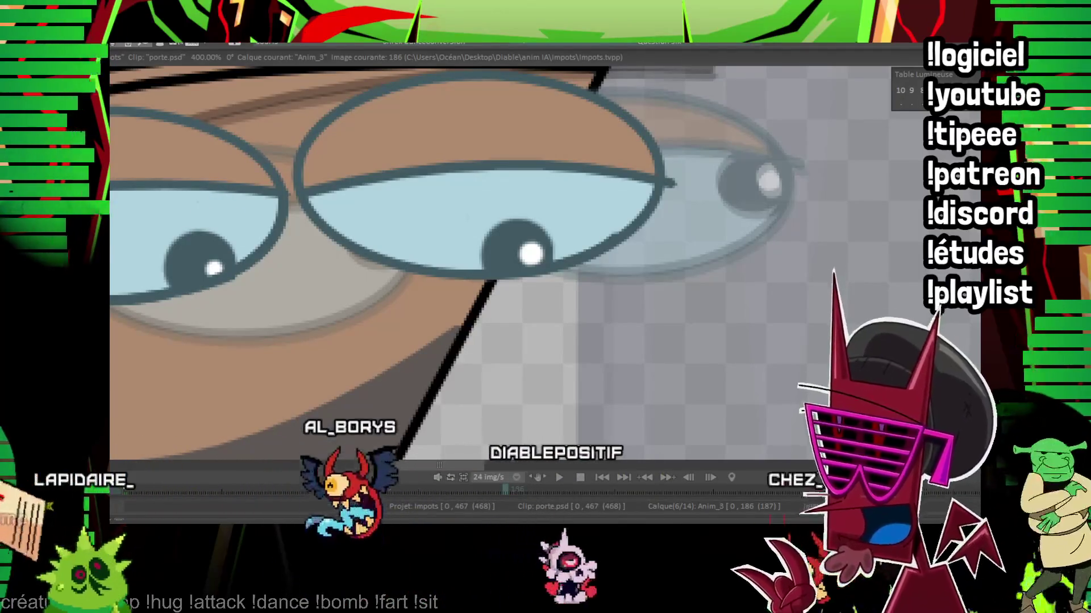
{"action": "scroll", "coordinate": [195, 295], "scroll_direction": "down", "scroll_amount": 2}
{"action": "scroll", "coordinate": [195, 295], "scroll_direction": "down", "scroll_amount": 2}
{"action": "scroll", "coordinate": [195, 295], "scroll_direction": "down", "scroll_amount": 2}
{"action": "scroll", "coordinate": [587, 247], "scroll_direction": "up", "scroll_amount": 2}
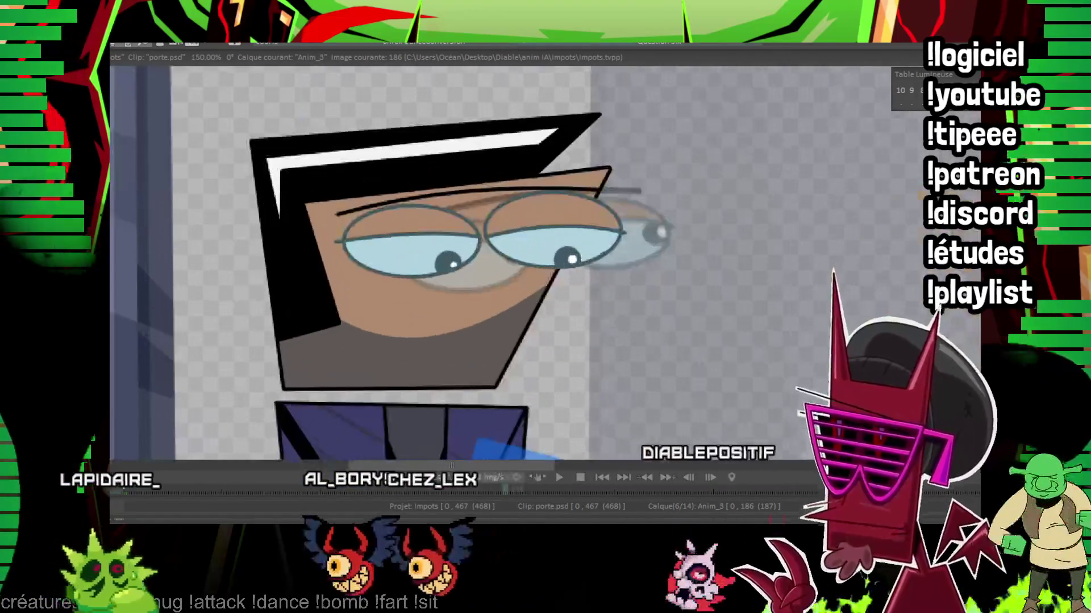
{"action": "scroll", "coordinate": [586, 247], "scroll_direction": "up", "scroll_amount": 2}
{"action": "scroll", "coordinate": [587, 248], "scroll_direction": "up", "scroll_amount": 1}
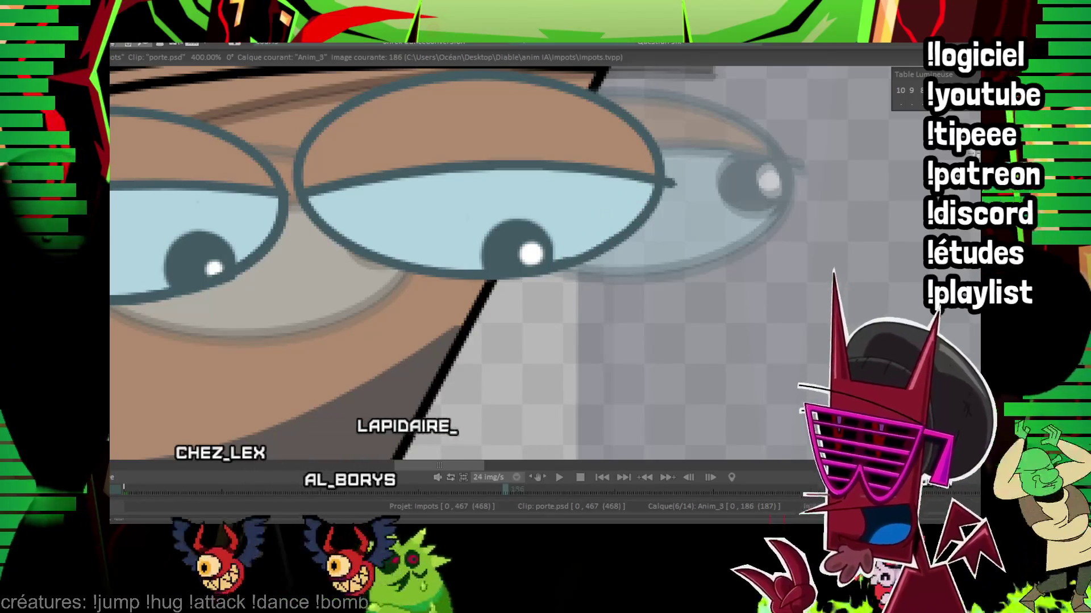
{"action": "scroll", "coordinate": [257, 187], "scroll_direction": "down", "scroll_amount": 2}
{"action": "scroll", "coordinate": [258, 185], "scroll_direction": "down", "scroll_amount": 2}
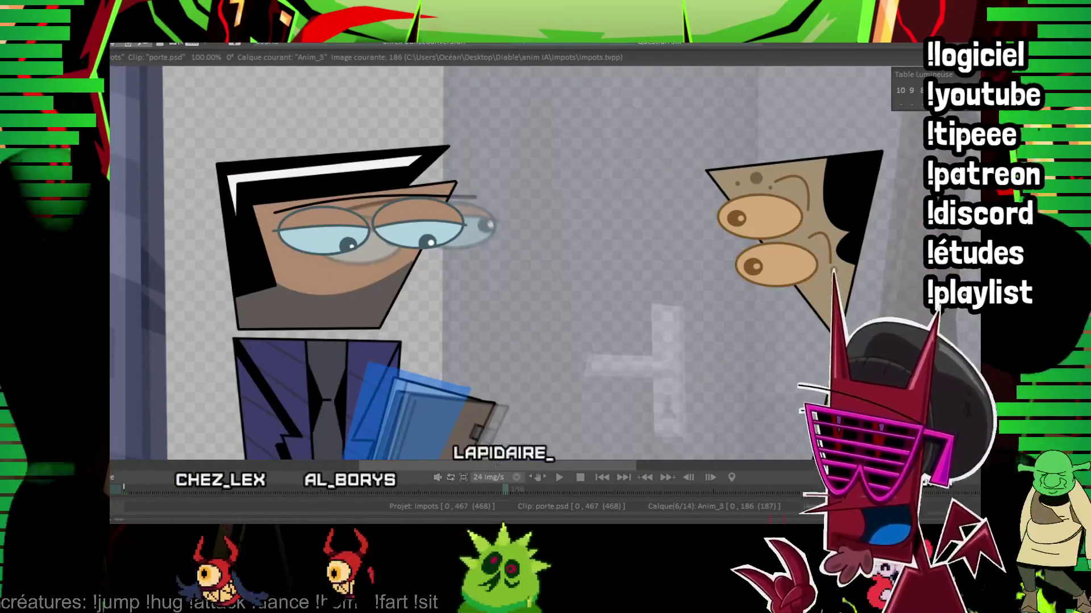
{"action": "scroll", "coordinate": [473, 198], "scroll_direction": "up", "scroll_amount": 2}
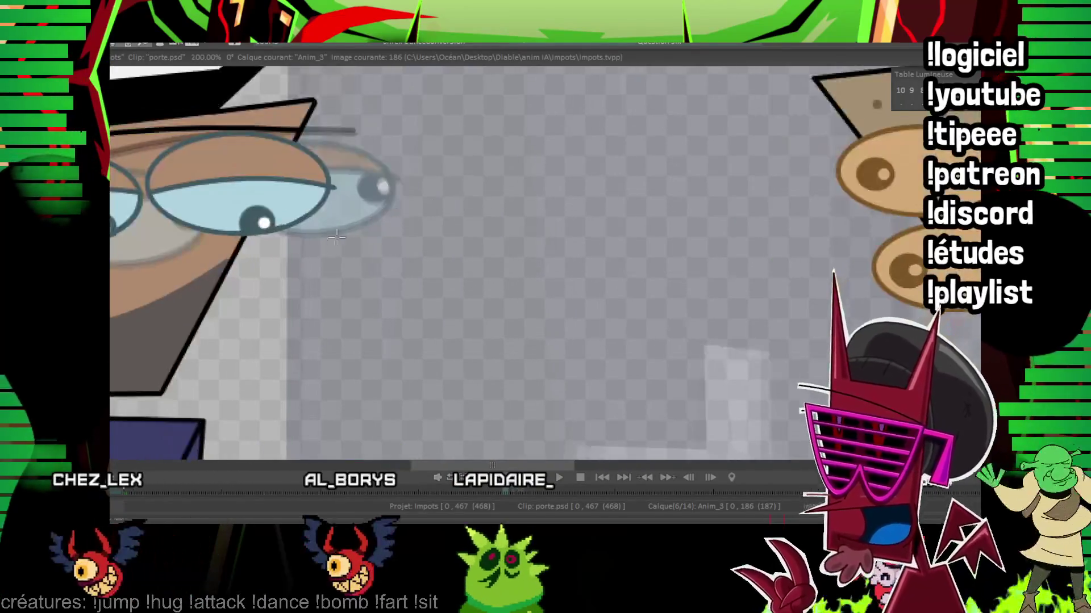
{"action": "scroll", "coordinate": [421, 207], "scroll_direction": "up", "scroll_amount": 2}
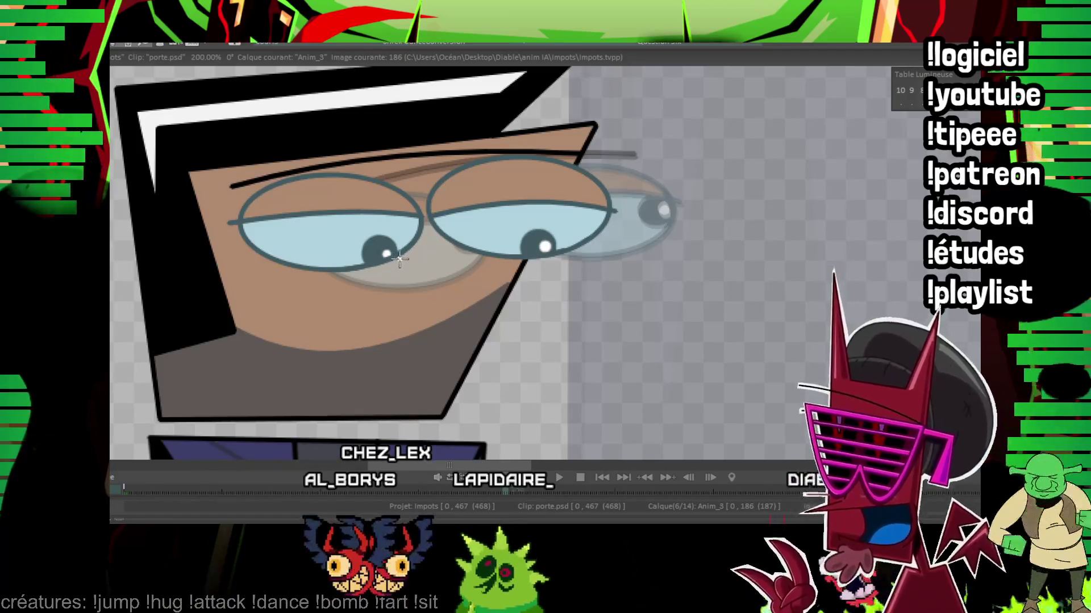
Step: Select the man's finished glasses and eyes with an ellipse for copying to frame 190
{"action": "left_click_drag", "start_coordinate": [398, 260], "coordinate": [140, 265]}
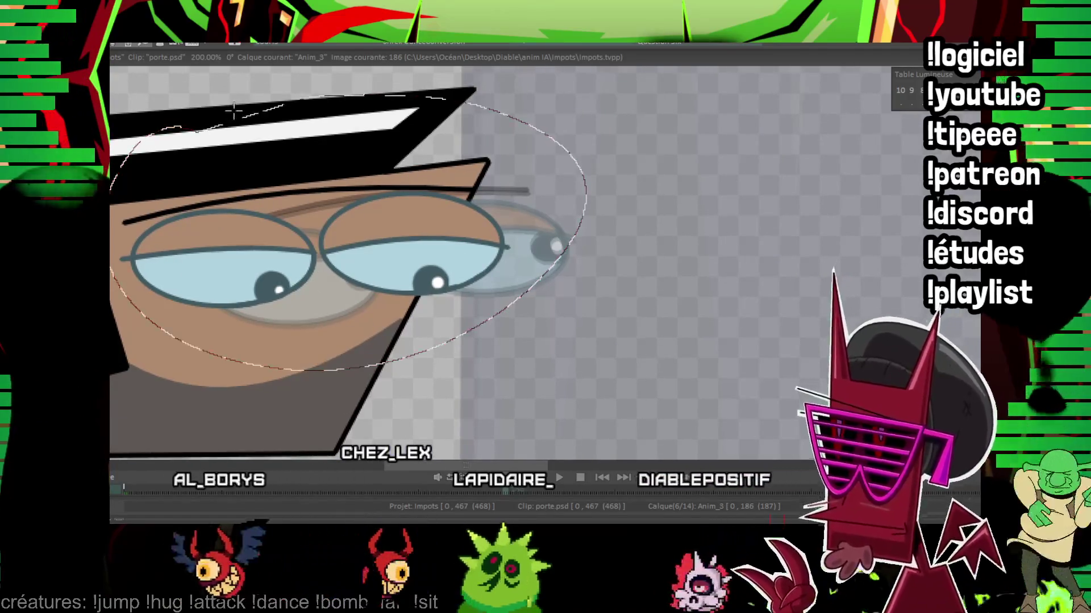
{"action": "left_click_drag", "start_coordinate": [281, 366], "coordinate": [852, 179]}
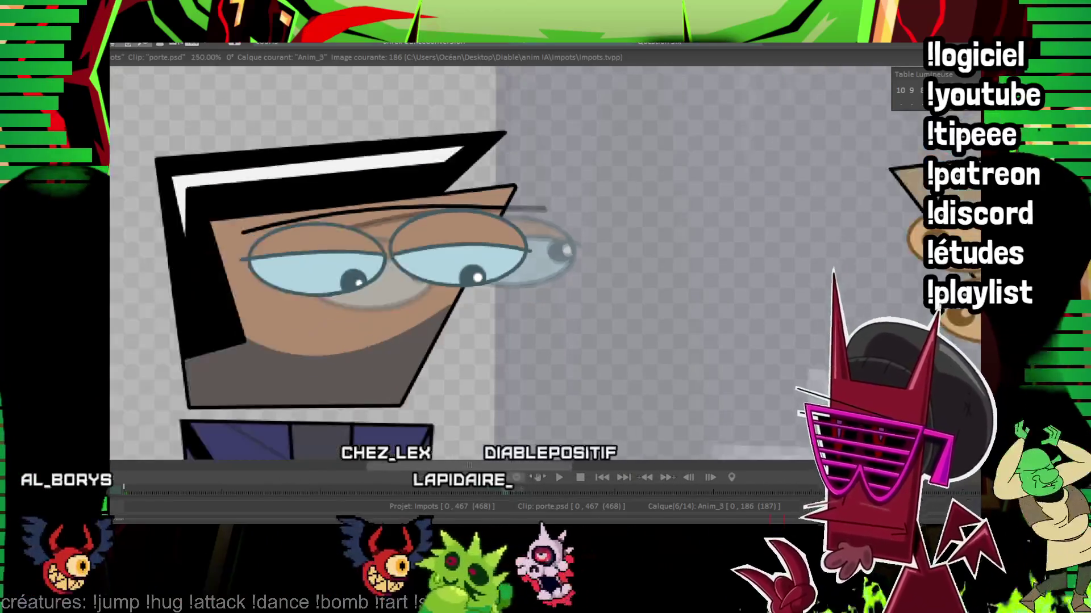
{"action": "scroll", "coordinate": [546, 256], "scroll_direction": "down", "scroll_amount": 2}
{"action": "scroll", "coordinate": [546, 256], "scroll_direction": "down", "scroll_amount": 2}
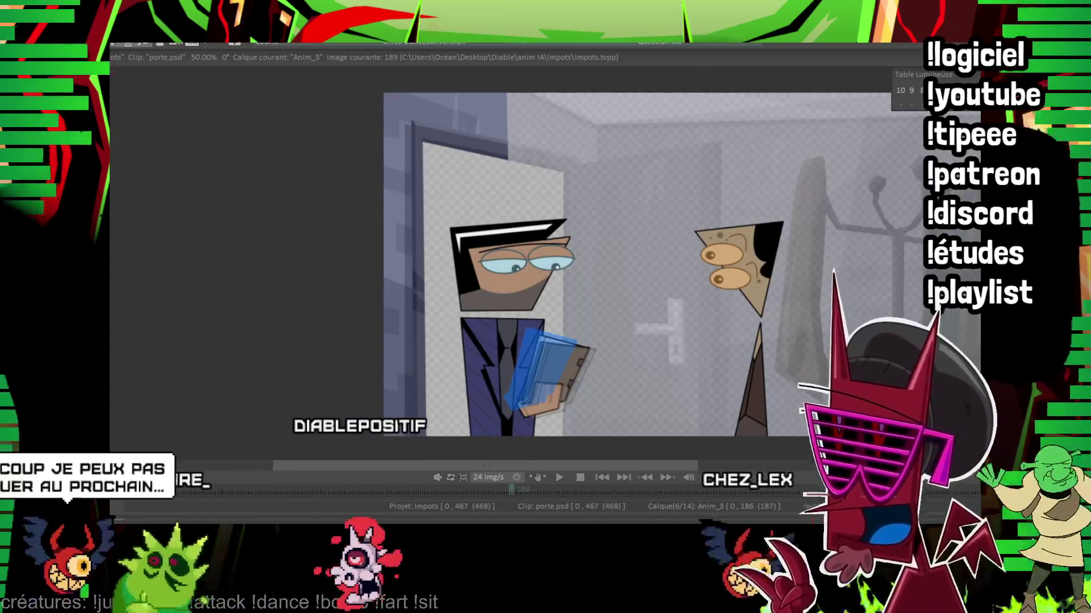
{"action": "scroll", "coordinate": [512, 255], "scroll_direction": "up", "scroll_amount": 2}
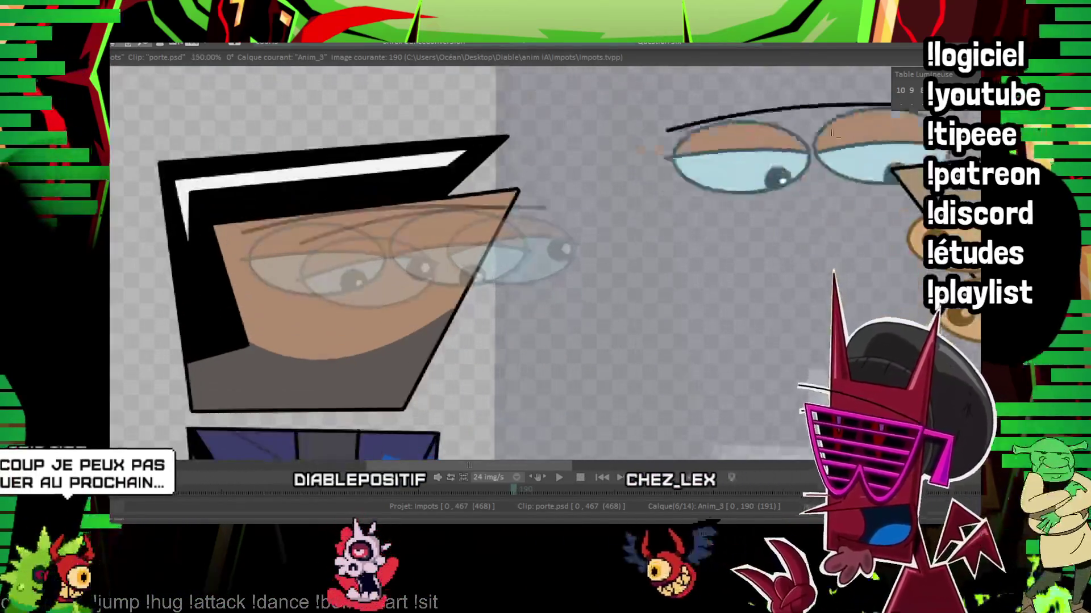
{"action": "scroll", "coordinate": [342, 256], "scroll_direction": "up", "scroll_amount": 1}
Step: Step from frame 186 forward to frame 193 and drag the copied eyes drawing into place on the face
{"action": "left_click_drag", "start_coordinate": [253, 277], "coordinate": [271, 298]}
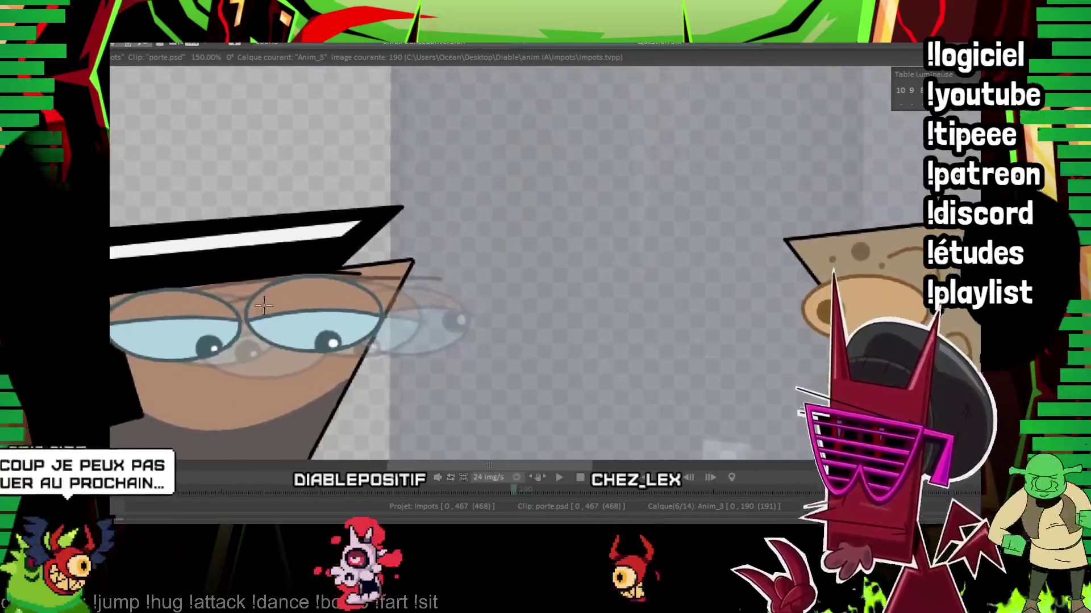
{"action": "key", "text": "Left"}
{"action": "key", "text": "Left"}
{"action": "key", "text": "Left"}
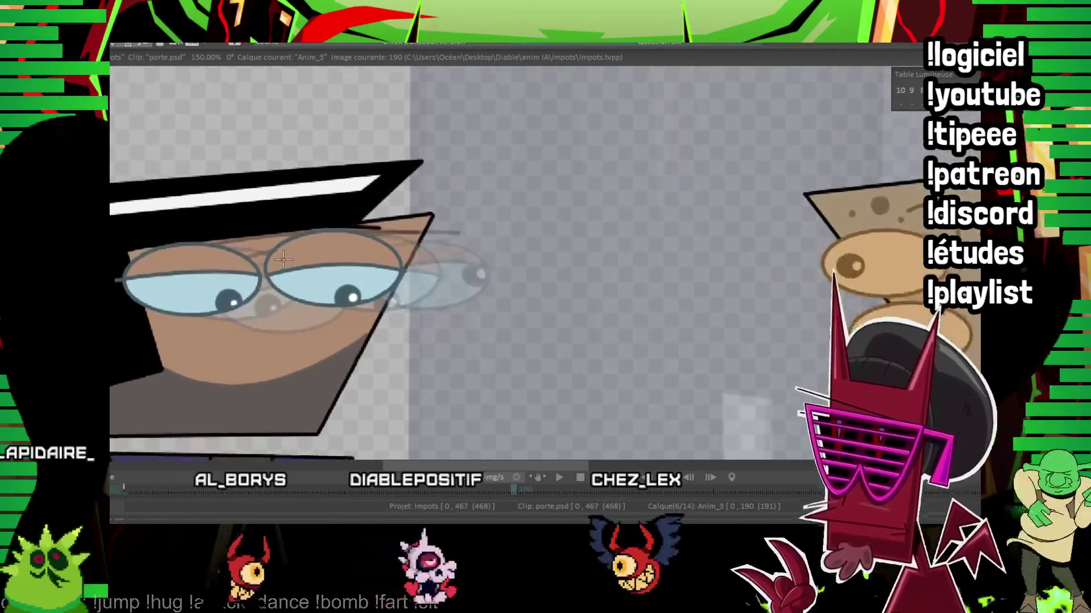
{"action": "key", "text": "Right"}
{"action": "key", "text": "Right"}
{"action": "key", "text": "Right"}
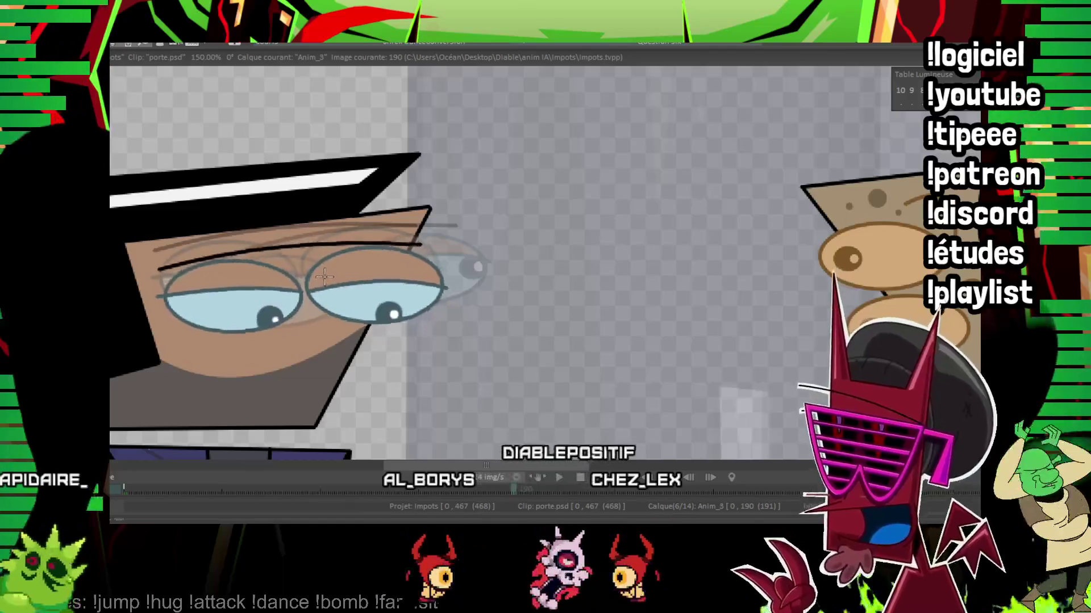
{"action": "key", "text": "Right"}
{"action": "key", "text": "Right"}
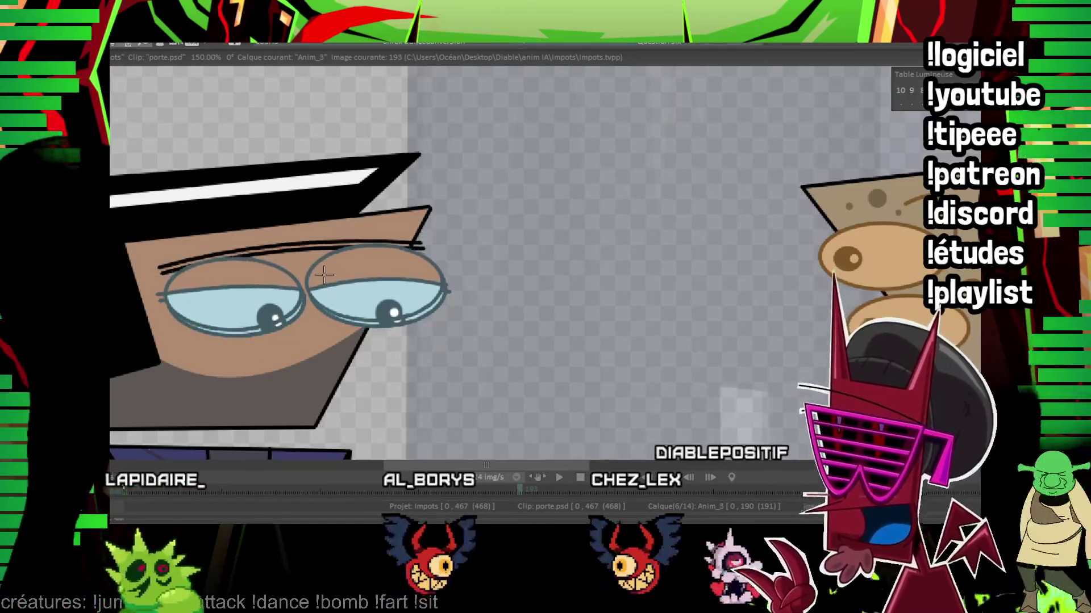
{"action": "left_click_drag", "start_coordinate": [324, 274], "coordinate": [672, 386]}
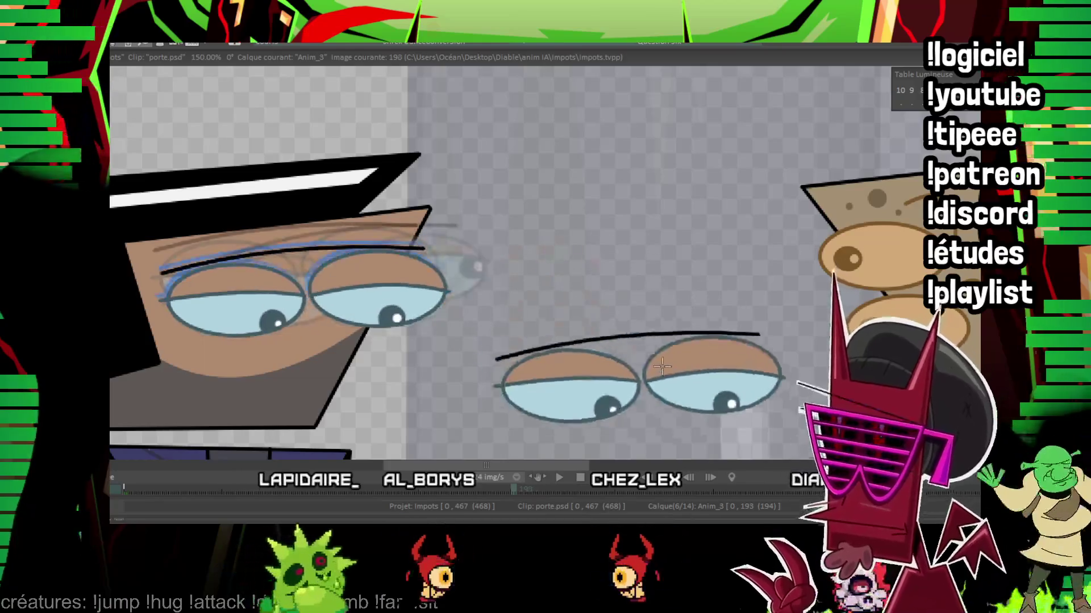
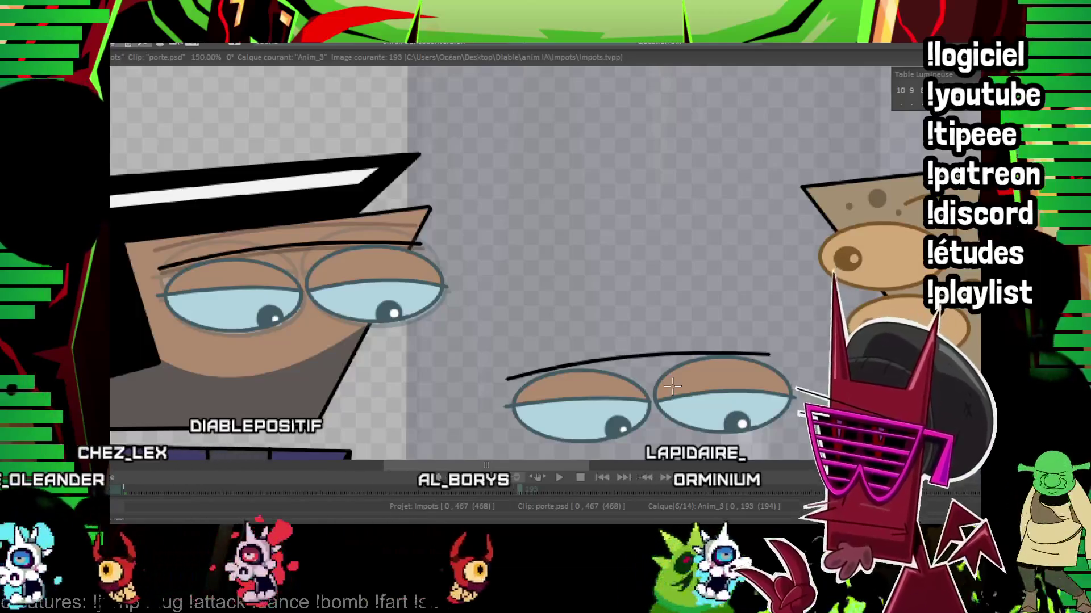
Step: Delete the stray copy of the eyes on frame 190 and step between frames 187 and 188 to check
{"action": "key", "text": "Left"}
{"action": "key", "text": "Left"}
{"action": "key", "text": "Left"}
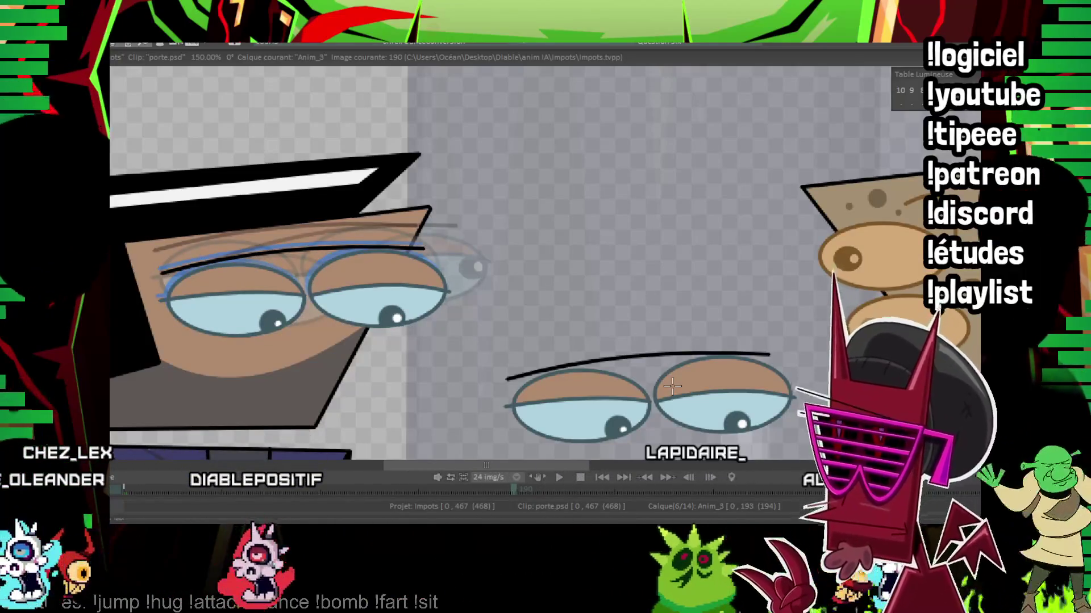
{"action": "key", "text": "Delete"}
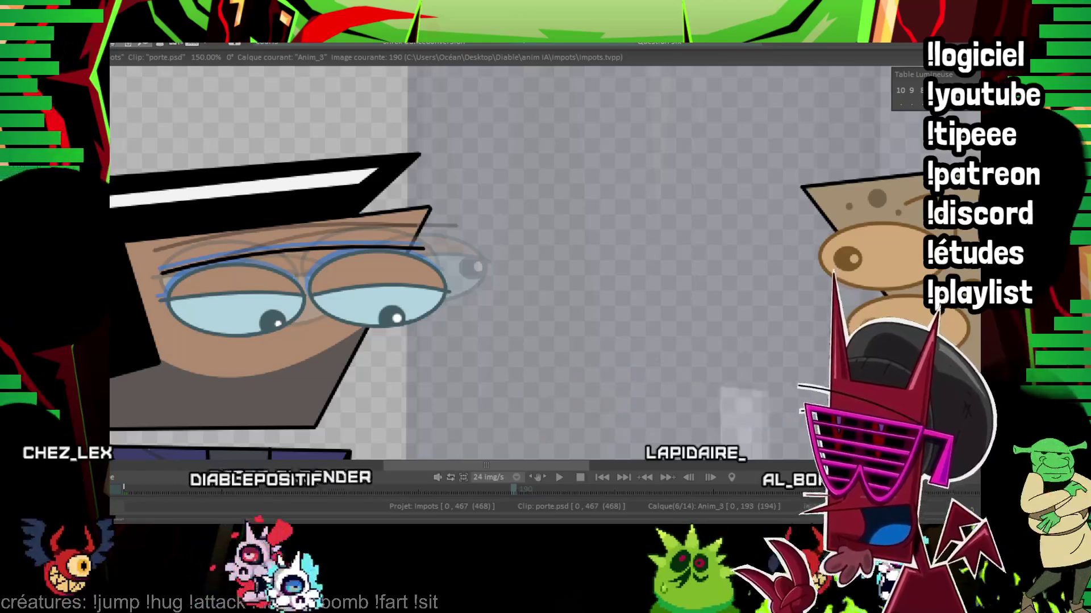
{"action": "key", "text": "Left"}
{"action": "key", "text": "Left"}
{"action": "key", "text": "Left"}
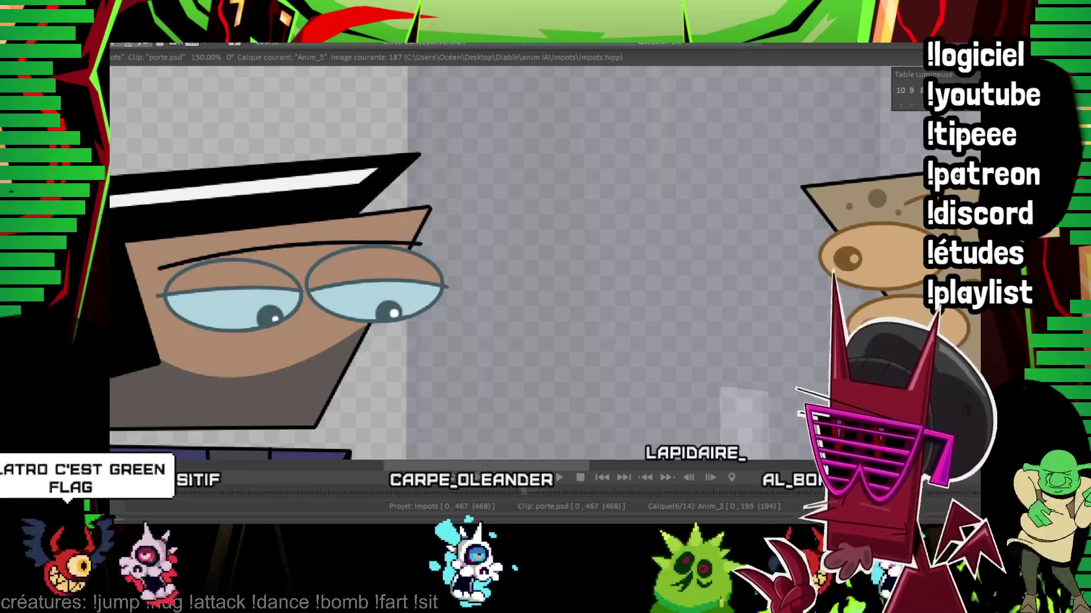
{"action": "key", "text": "Right"}
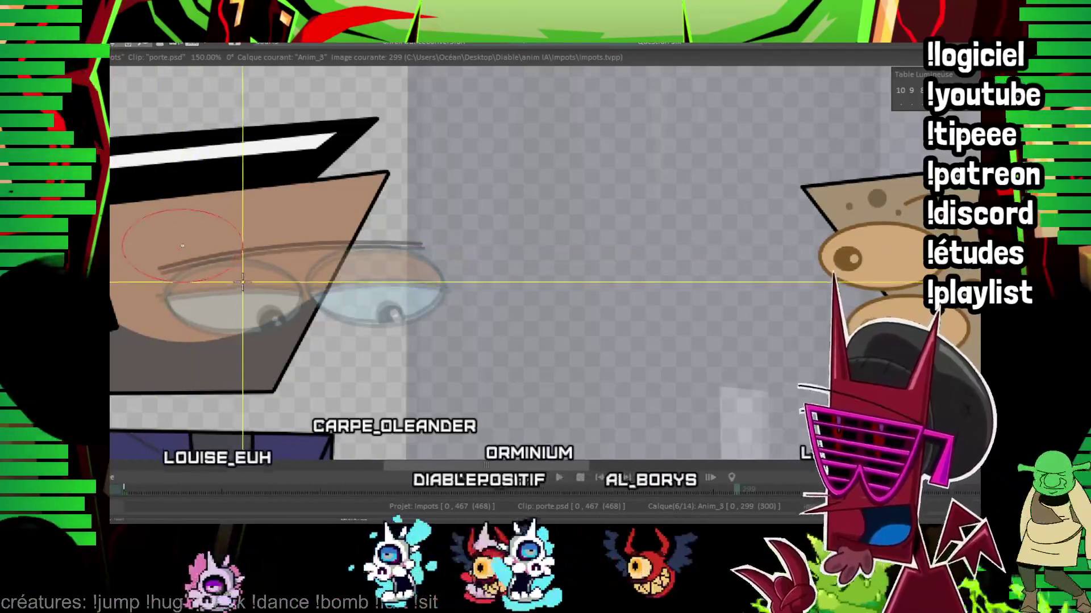
{"action": "scroll", "coordinate": [414, 142], "scroll_direction": "down", "scroll_amount": 5}
{"action": "scroll", "coordinate": [414, 142], "scroll_direction": "up", "scroll_amount": 5}
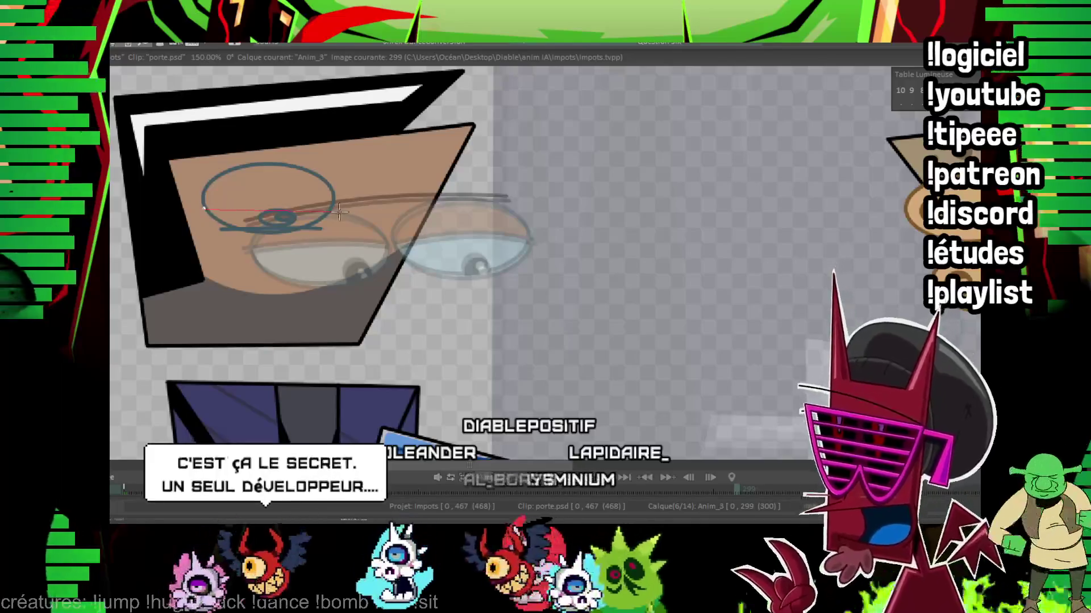
{"action": "scroll", "coordinate": [301, 196], "scroll_direction": "up", "scroll_amount": 1}
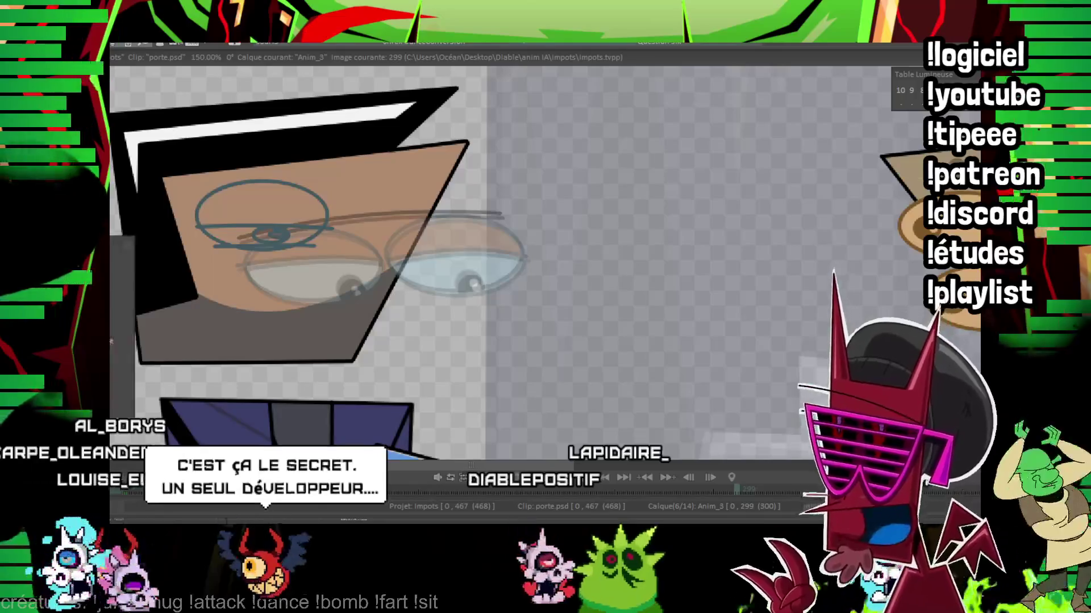
{"action": "scroll", "coordinate": [276, 231], "scroll_direction": "up", "scroll_amount": 2}
Step: Sketch a lens ellipse over the left eye, compare with the half-closed eyes, and undo the right lens strokes
{"action": "left_click_drag", "start_coordinate": [362, 252], "coordinate": [417, 288]}
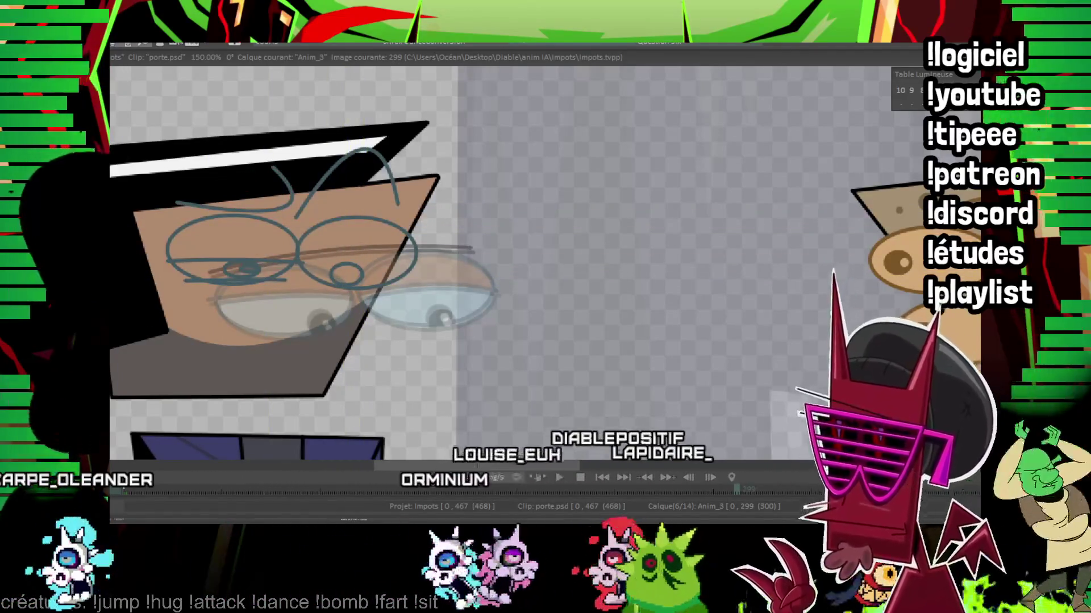
{"action": "scroll", "coordinate": [362, 280], "scroll_direction": "down", "scroll_amount": 3}
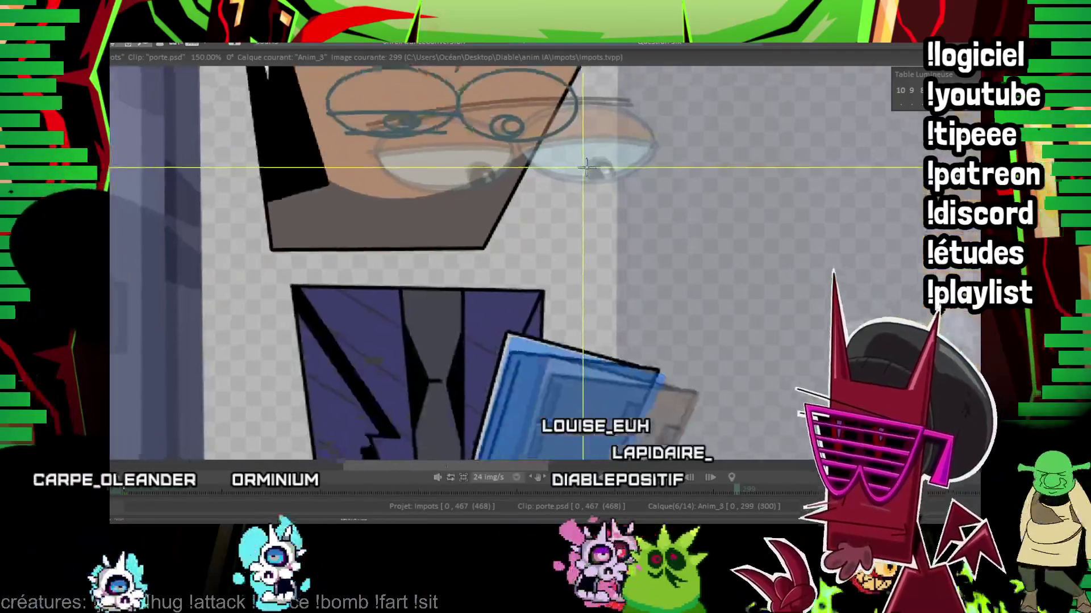
{"action": "scroll", "coordinate": [548, 209], "scroll_direction": "up", "scroll_amount": 3}
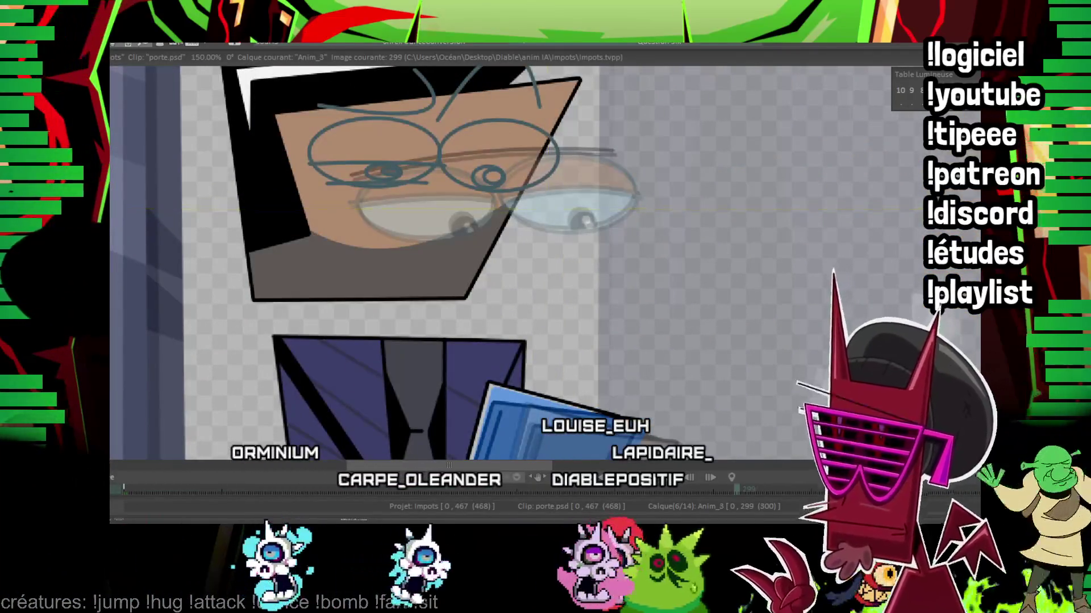
{"action": "key", "text": "Right"}
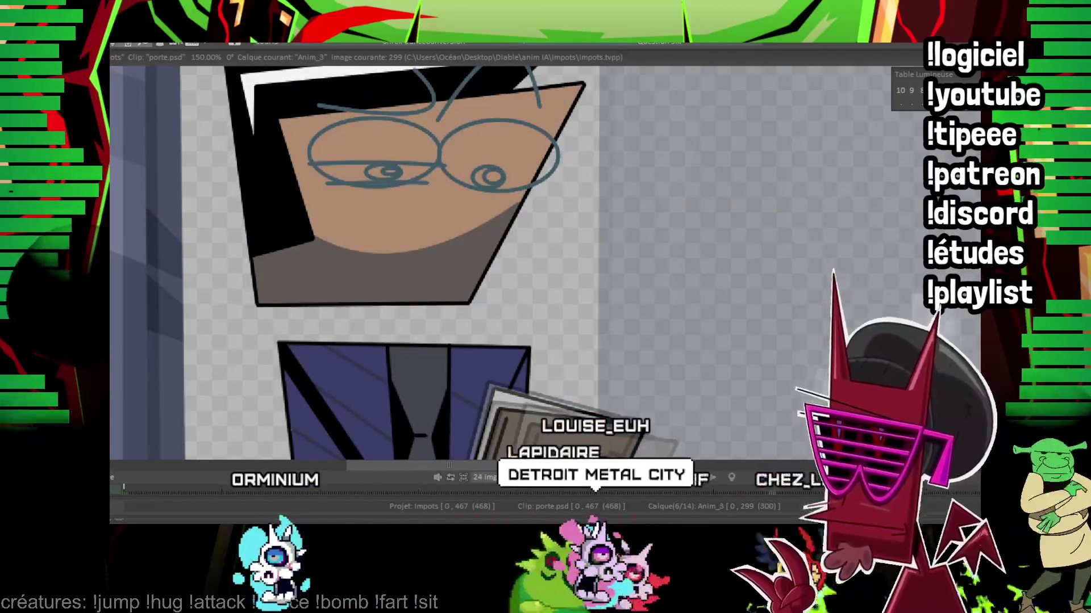
{"action": "key", "text": "Left"}
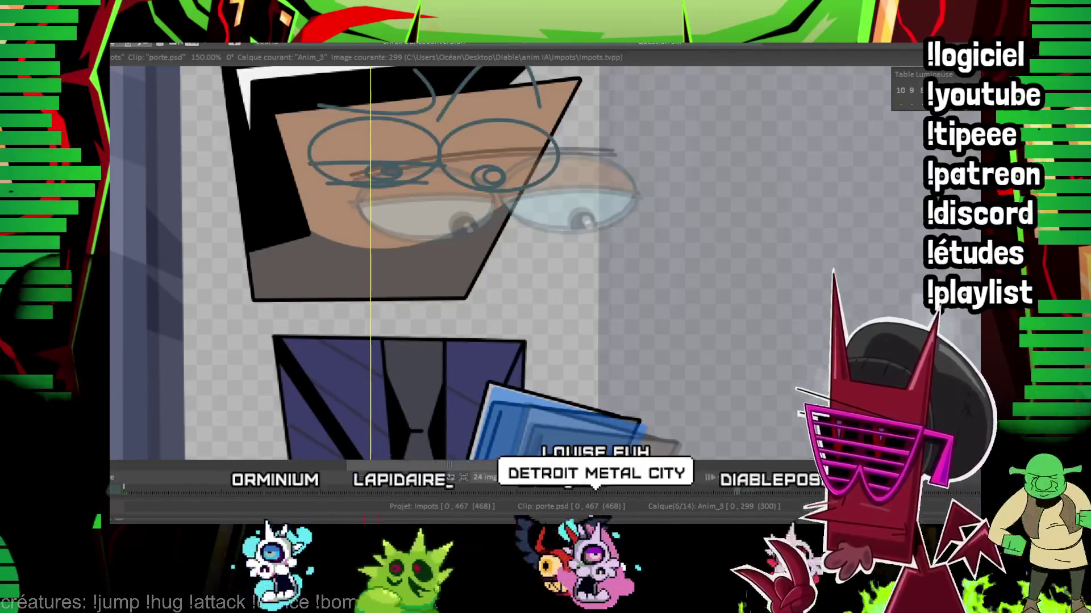
{"action": "scroll", "coordinate": [454, 231], "scroll_direction": "down", "scroll_amount": 2}
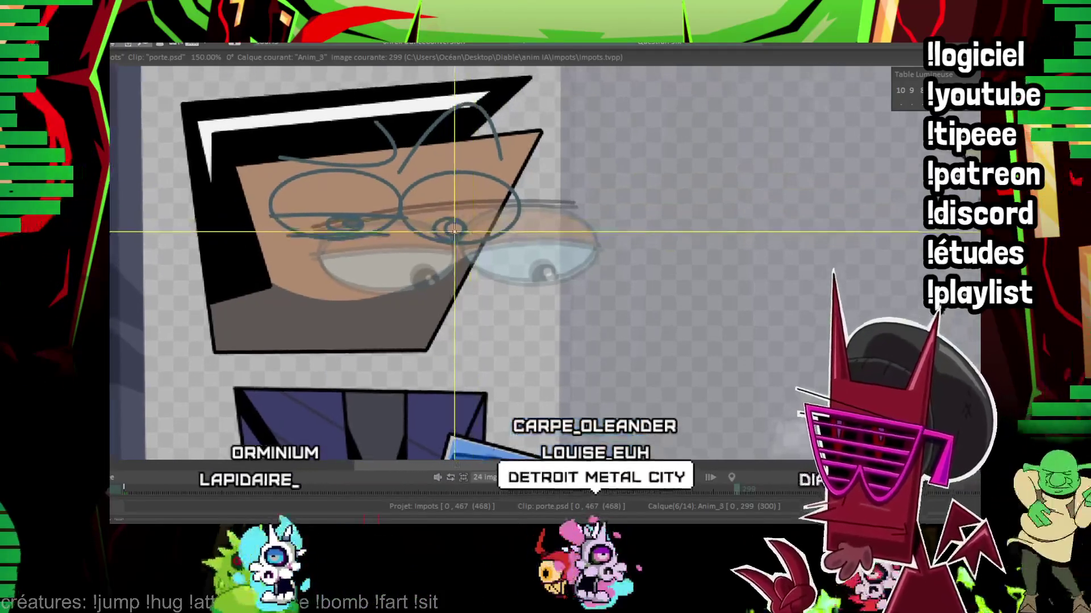
{"action": "key", "text": "Left"}
{"action": "key", "text": "Right"}
{"action": "key", "text": "ctrl+z"}
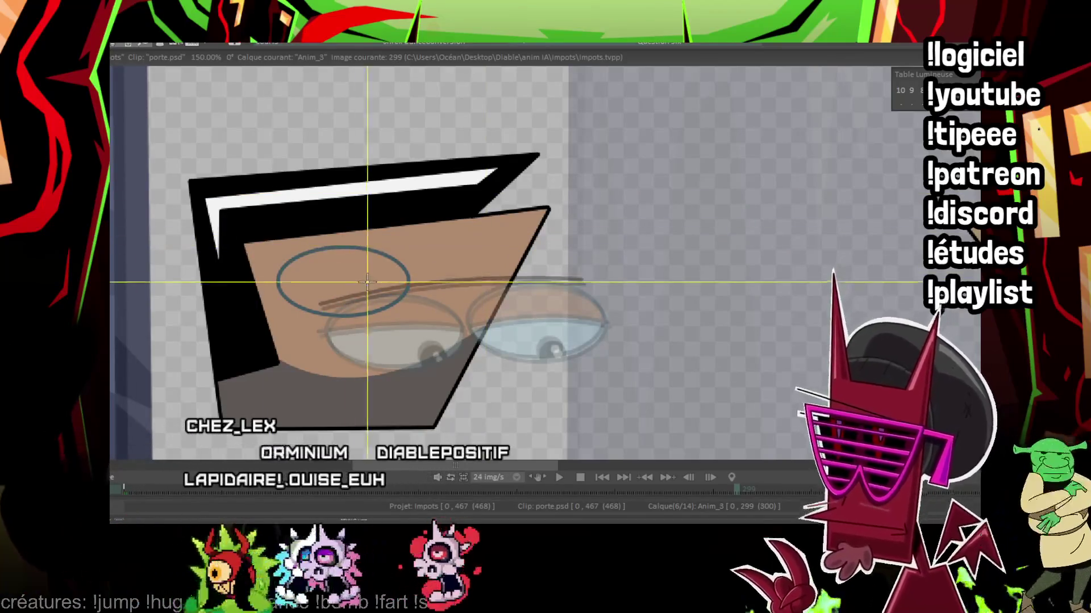
Step: Draw the left pupil, the right eye circle and its pupil, then reframe around the head
{"action": "left_click_drag", "start_coordinate": [324, 282], "coordinate": [331, 271]}
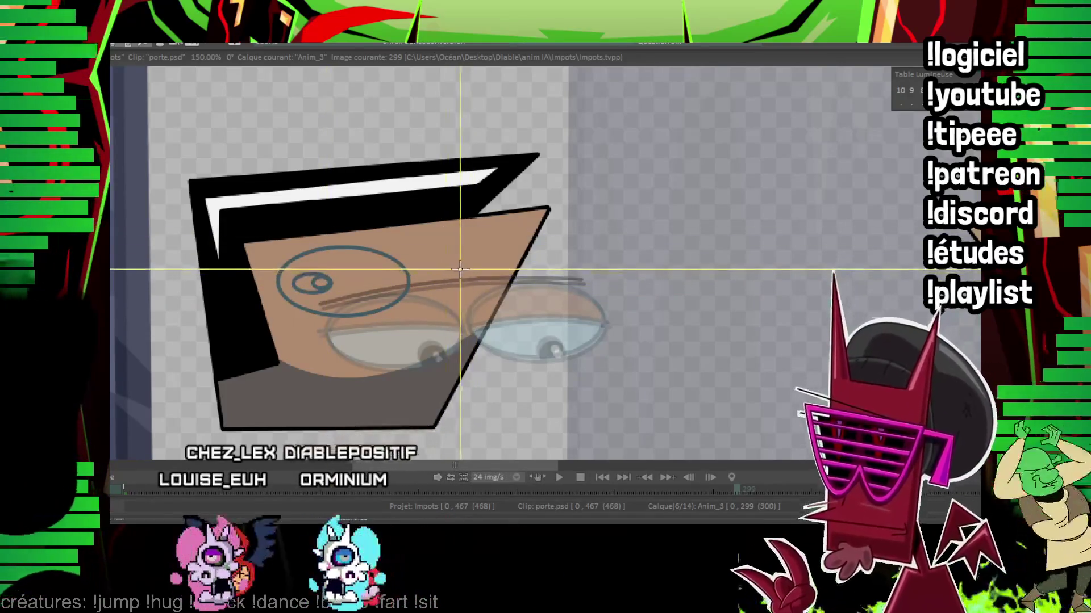
{"action": "left_click_drag", "start_coordinate": [515, 323], "coordinate": [501, 271]}
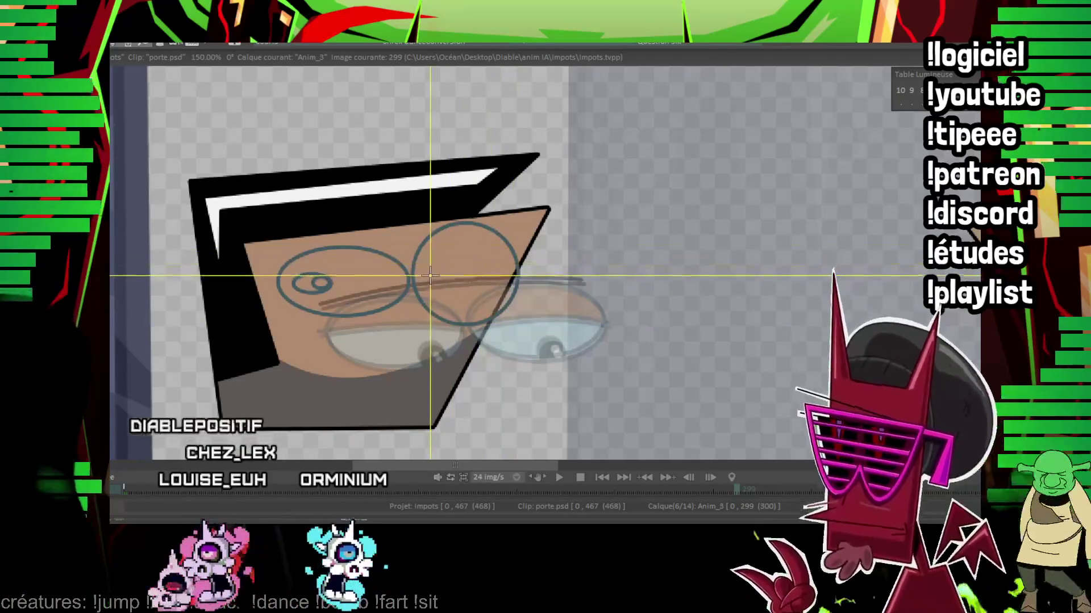
{"action": "left_click_drag", "start_coordinate": [431, 281], "coordinate": [434, 275]}
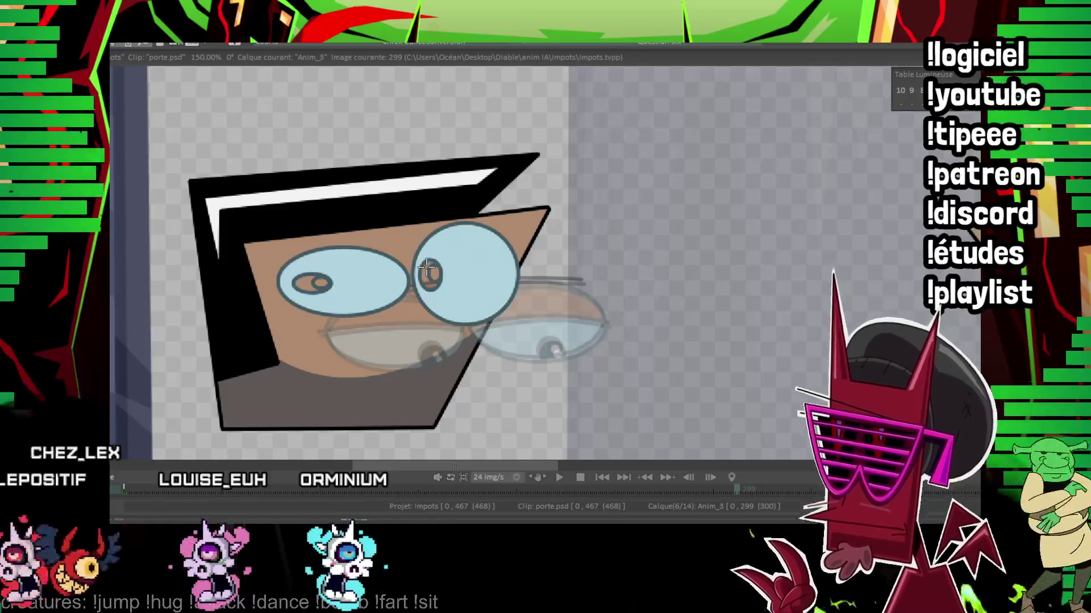
{"action": "mouse_move", "coordinate": [424, 249]}
{"action": "left_mouse_down"}
{"action": "mouse_move", "coordinate": [384, 283]}
{"action": "mouse_move", "coordinate": [376, 199]}
{"action": "left_mouse_up"}
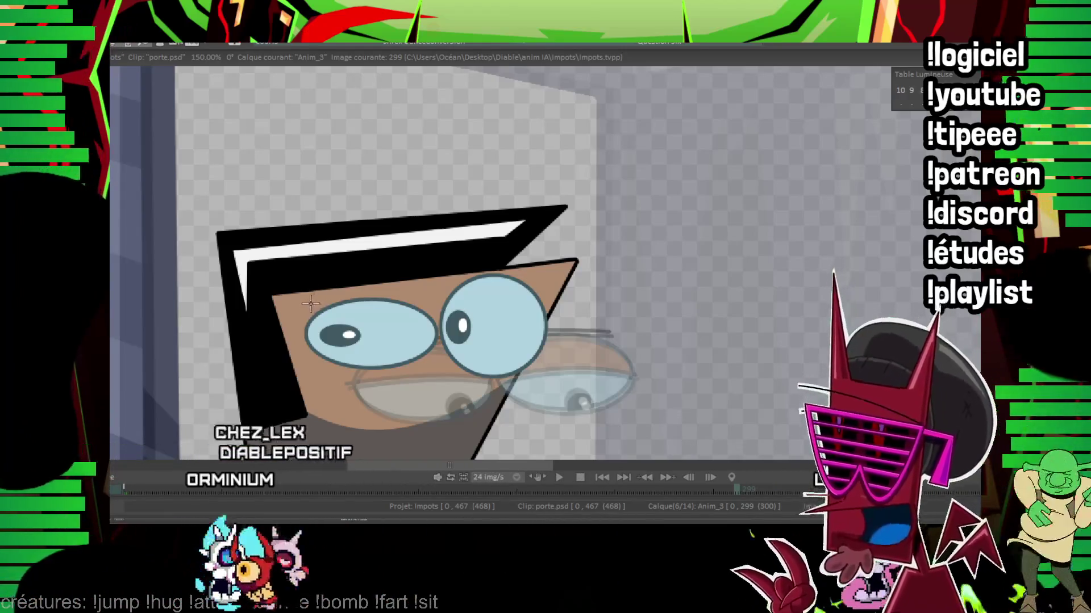
Step: Draw an eyebrow over each eye, select the head region and carry it ahead to frames 302 and 305
{"action": "left_click_drag", "start_coordinate": [303, 307], "coordinate": [438, 292]}
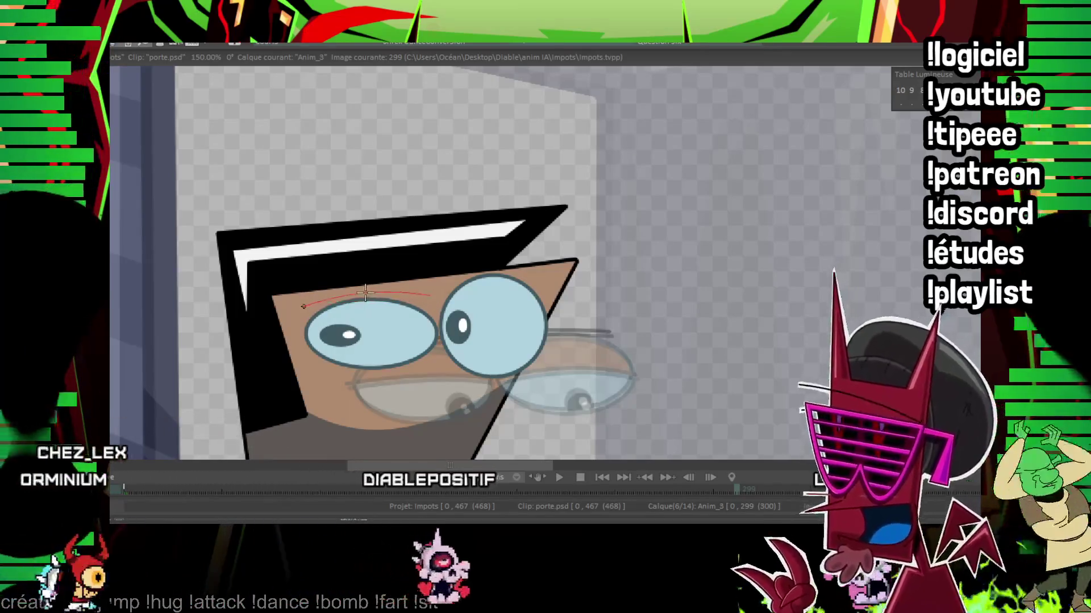
{"action": "left_click_drag", "start_coordinate": [430, 290], "coordinate": [467, 244]}
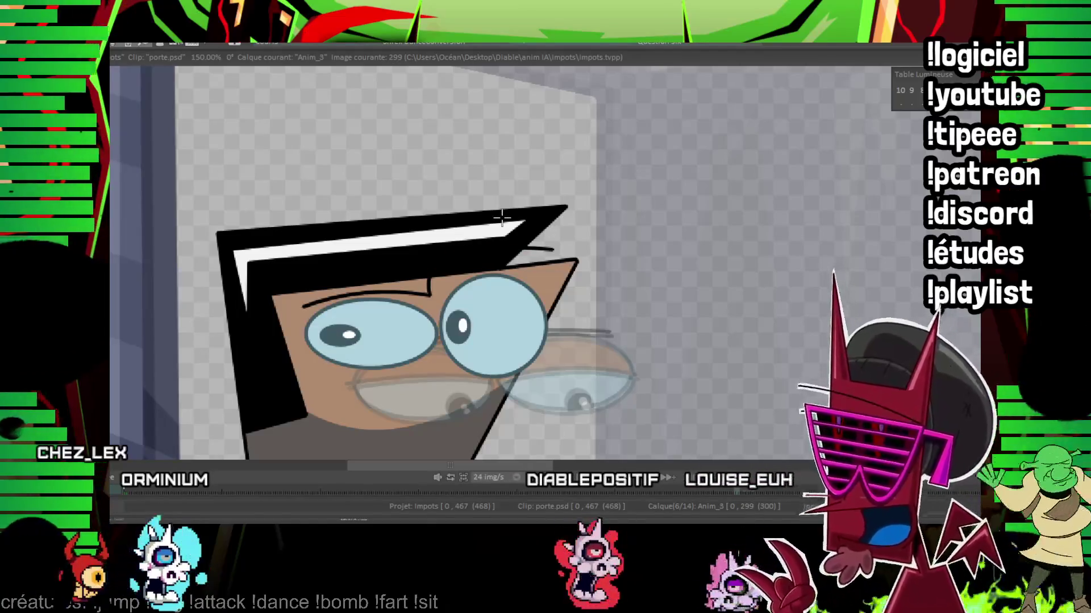
{"action": "scroll", "coordinate": [502, 218], "scroll_direction": "down", "scroll_amount": 3}
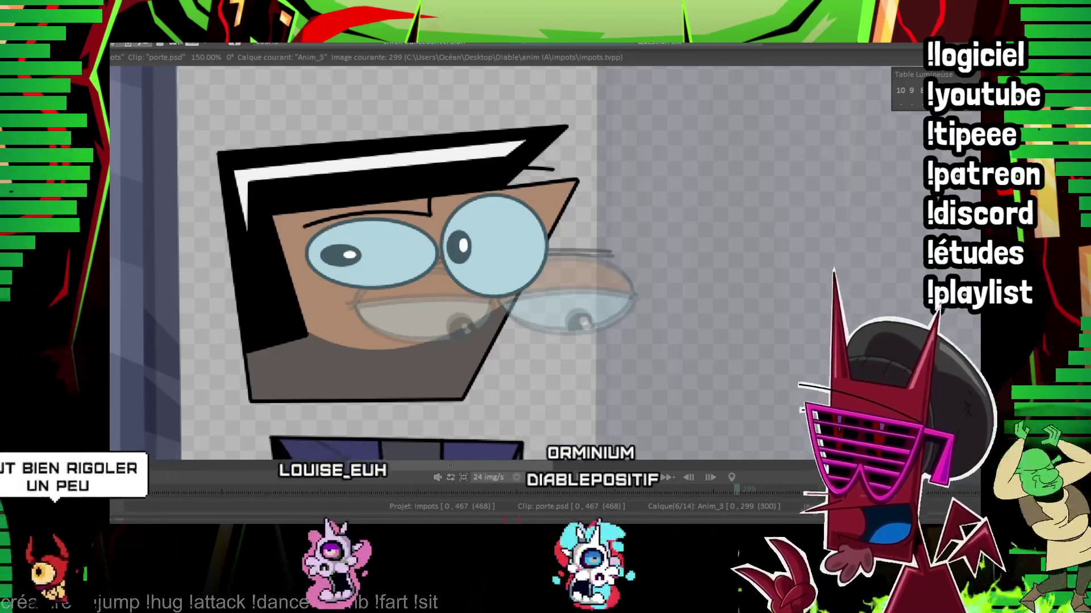
{"action": "left_click_drag", "start_coordinate": [639, 196], "coordinate": [603, 244]}
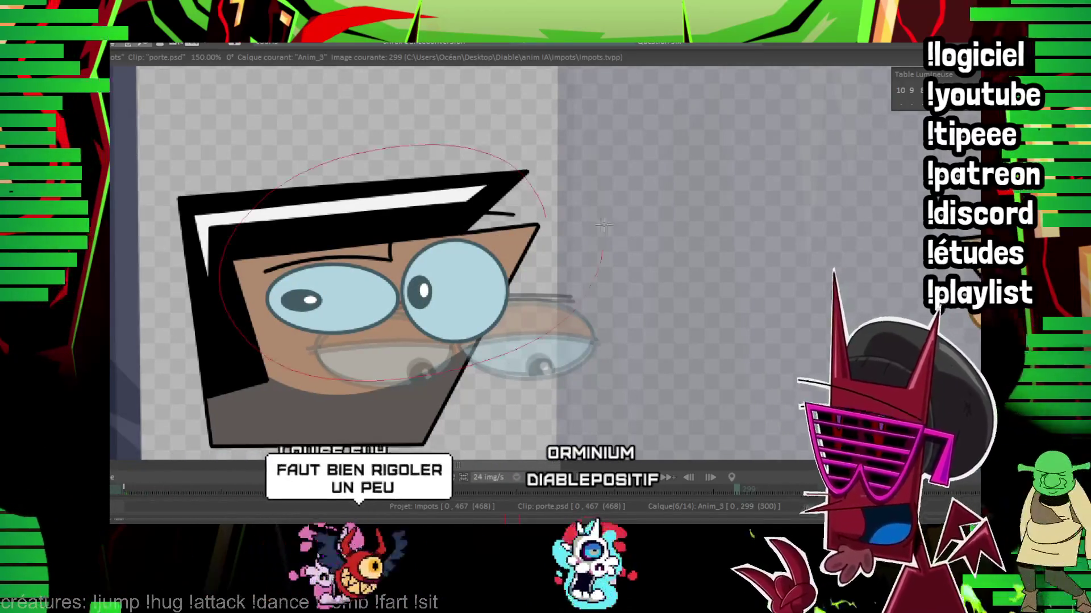
{"action": "key", "text": "Right"}
{"action": "key", "text": "Right"}
{"action": "key", "text": "Right"}
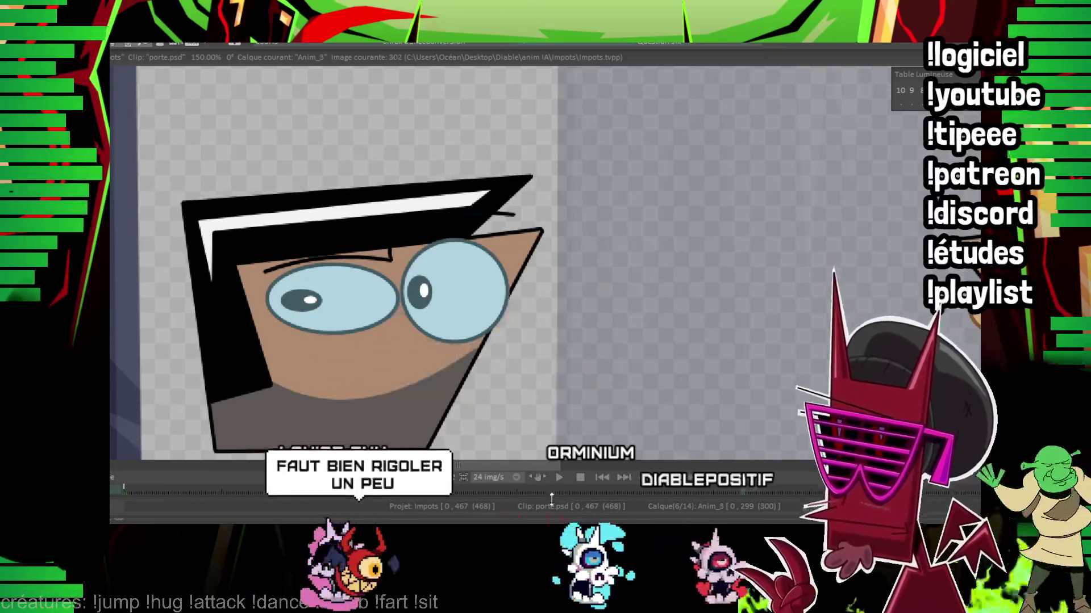
{"action": "key", "text": "Right"}
{"action": "key", "text": "Right"}
{"action": "key", "text": "Right"}
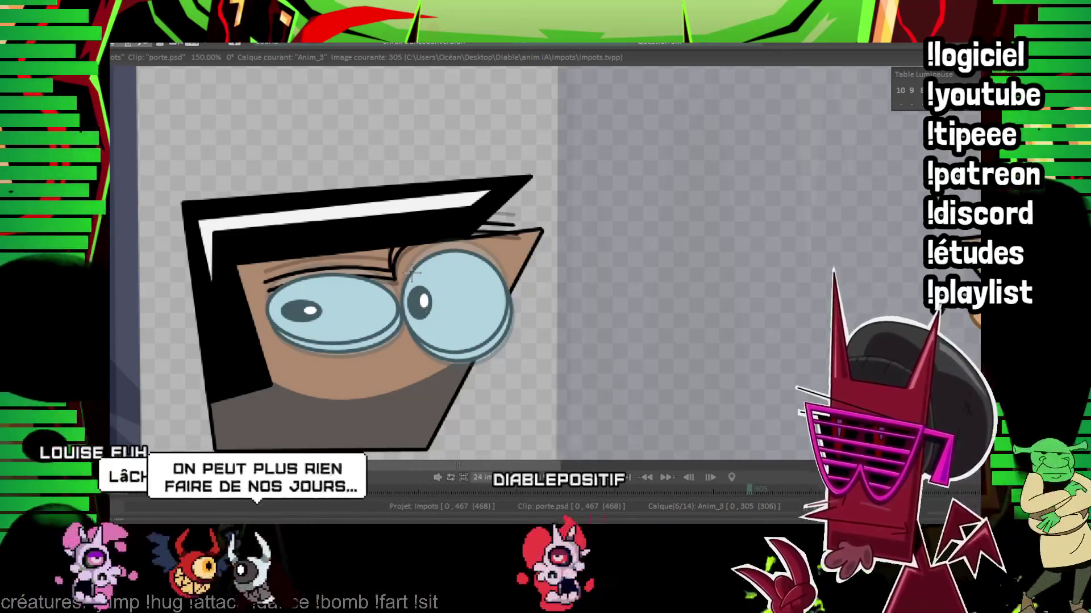
Step: Clear the rough sketch strokes, then nudge the eyes and the glasses up and to the left on frame 315
{"action": "key", "text": "ctrl+z"}
{"action": "key", "text": "Left"}
{"action": "key", "text": "Right"}
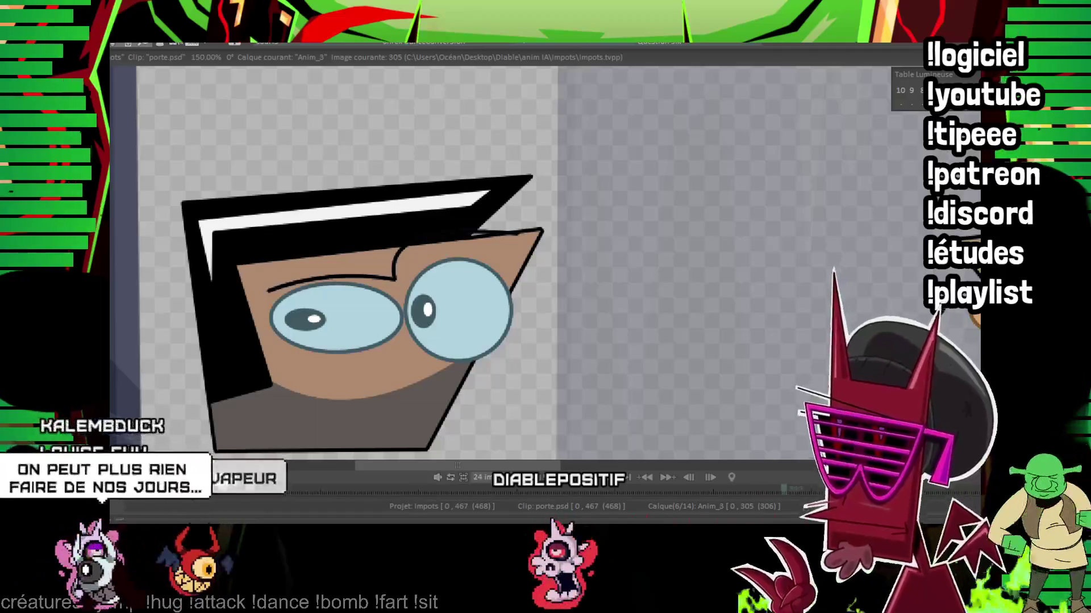
{"action": "key", "text": "Left"}
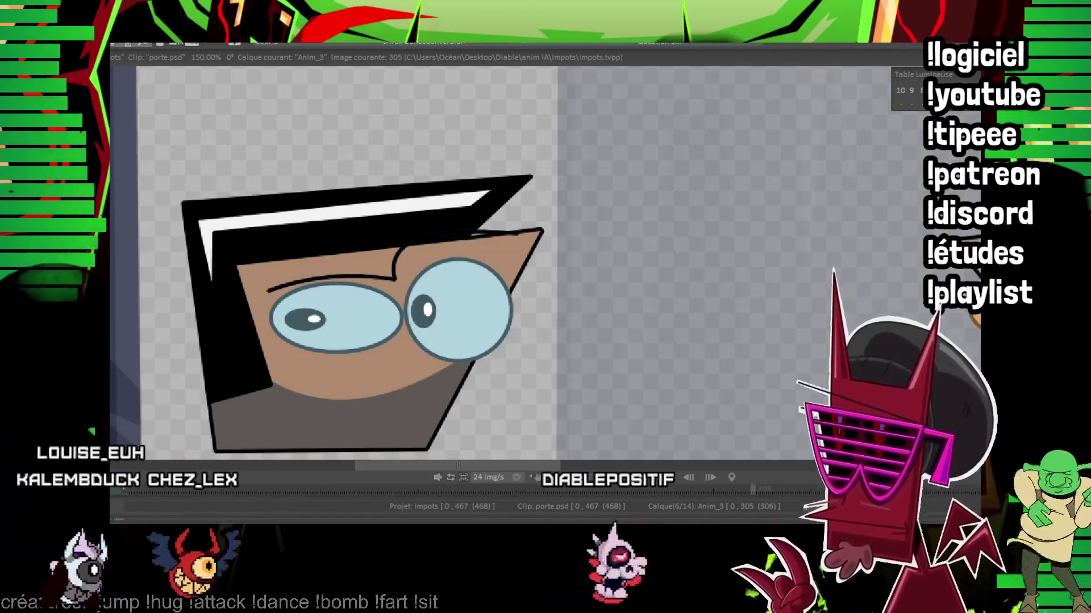
{"action": "key", "text": "Right"}
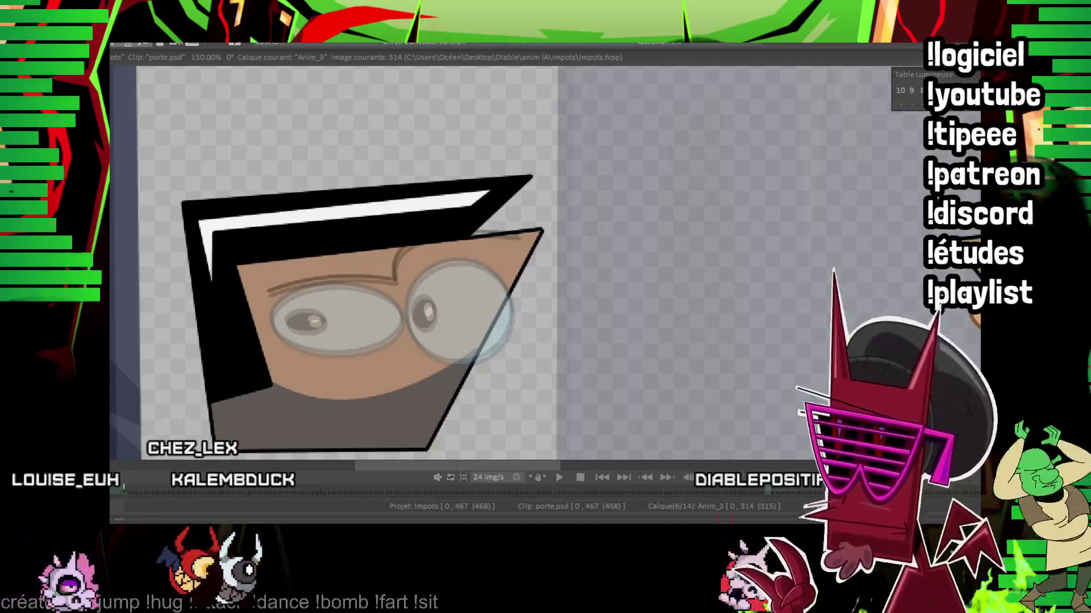
{"action": "key", "text": "Right"}
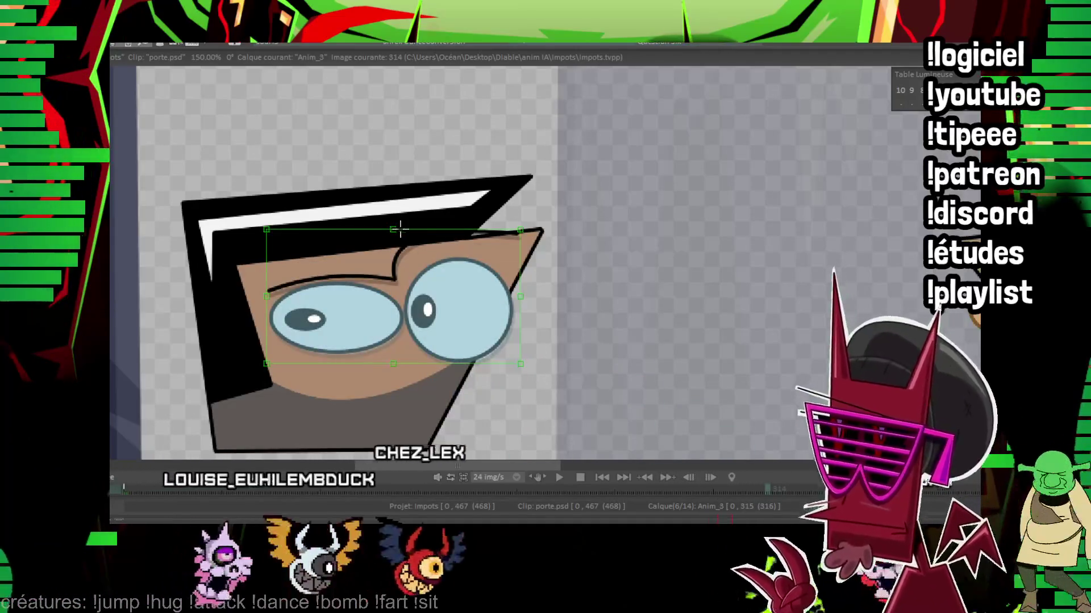
{"action": "left_click_drag", "start_coordinate": [401, 228], "coordinate": [384, 215]}
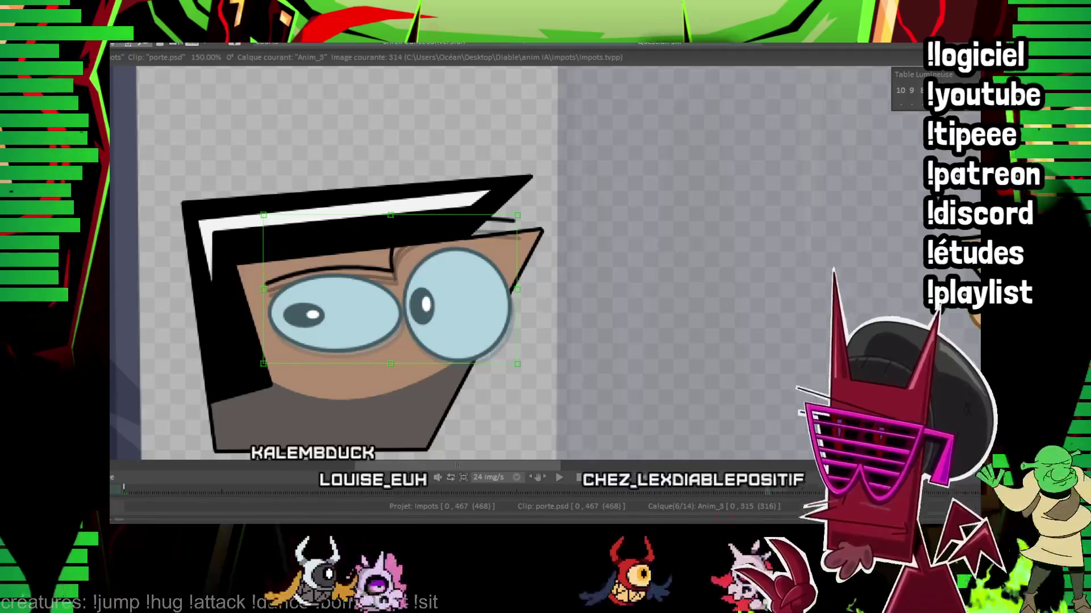
{"action": "key", "text": "Home"}
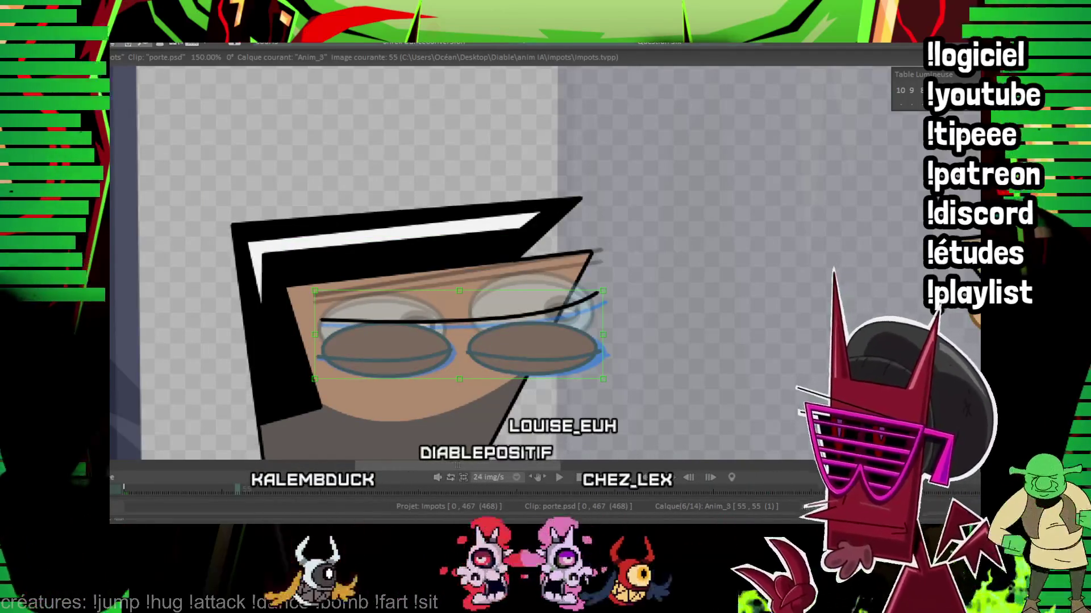
{"action": "key", "text": "End"}
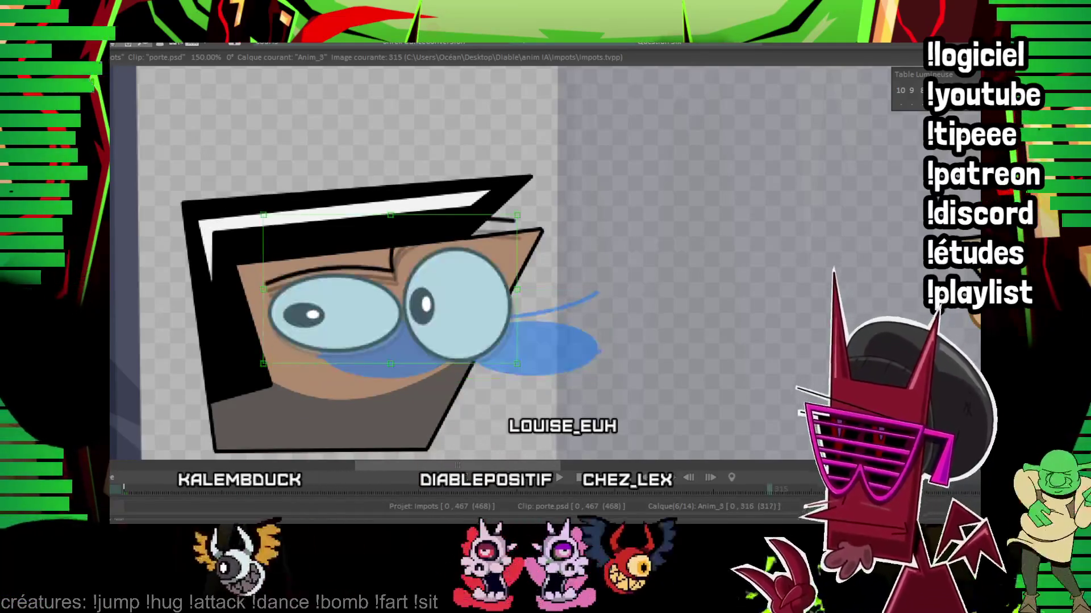
{"action": "left_click_drag", "start_coordinate": [545, 348], "coordinate": [487, 333]}
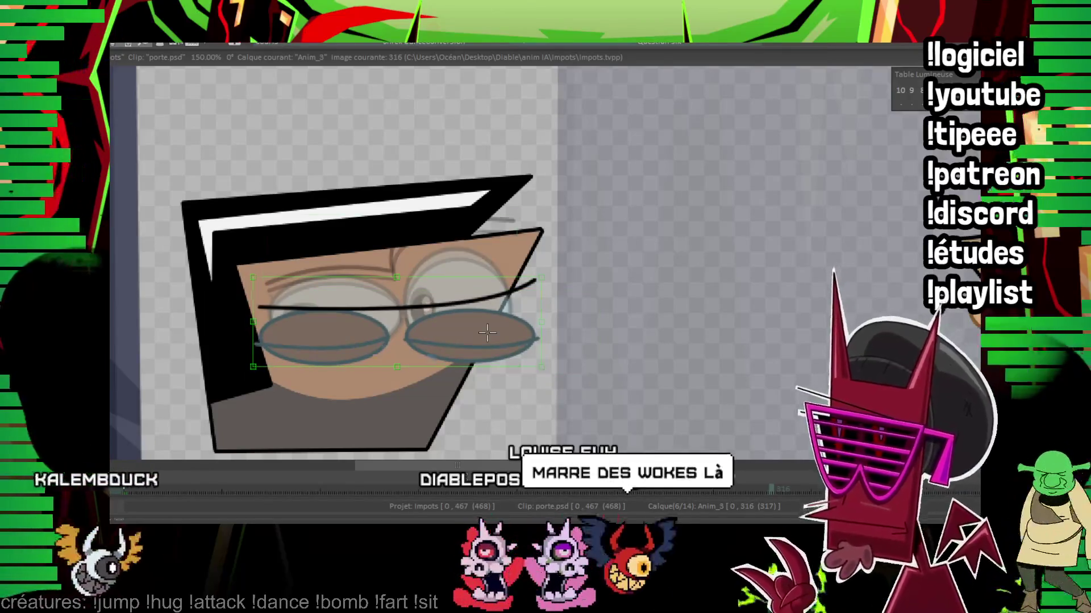
Step: Flip through frames 313–318 to check how the wide-eyed look eases into the glasses pose
{"action": "key", "text": "Left"}
{"action": "key", "text": "Right"}
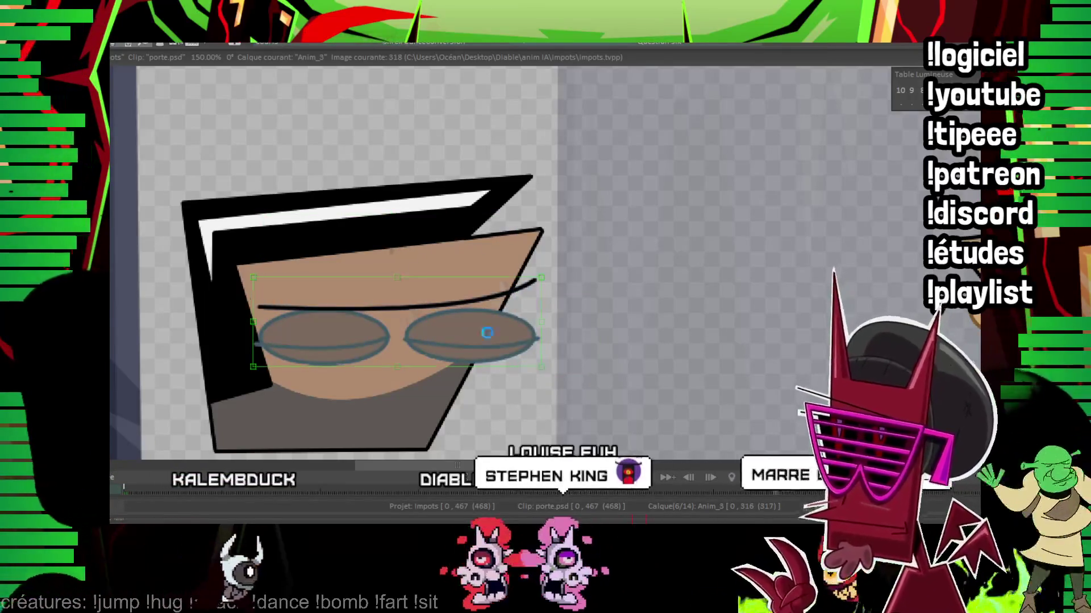
{"action": "key", "text": "Right"}
{"action": "key", "text": "Right"}
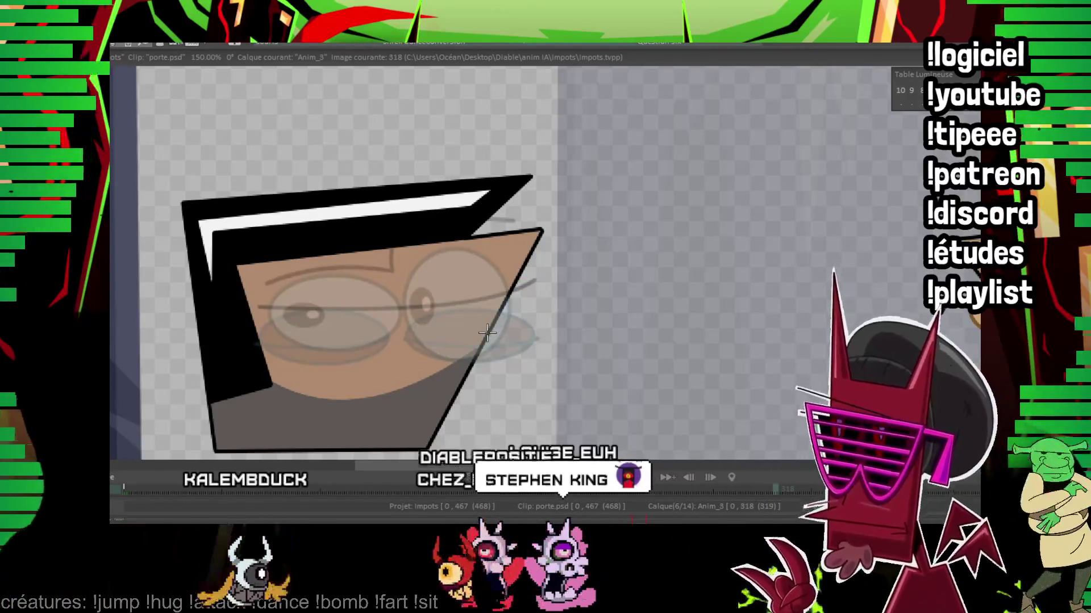
{"action": "key", "text": "Left"}
{"action": "key", "text": "Left"}
{"action": "key", "text": "Left"}
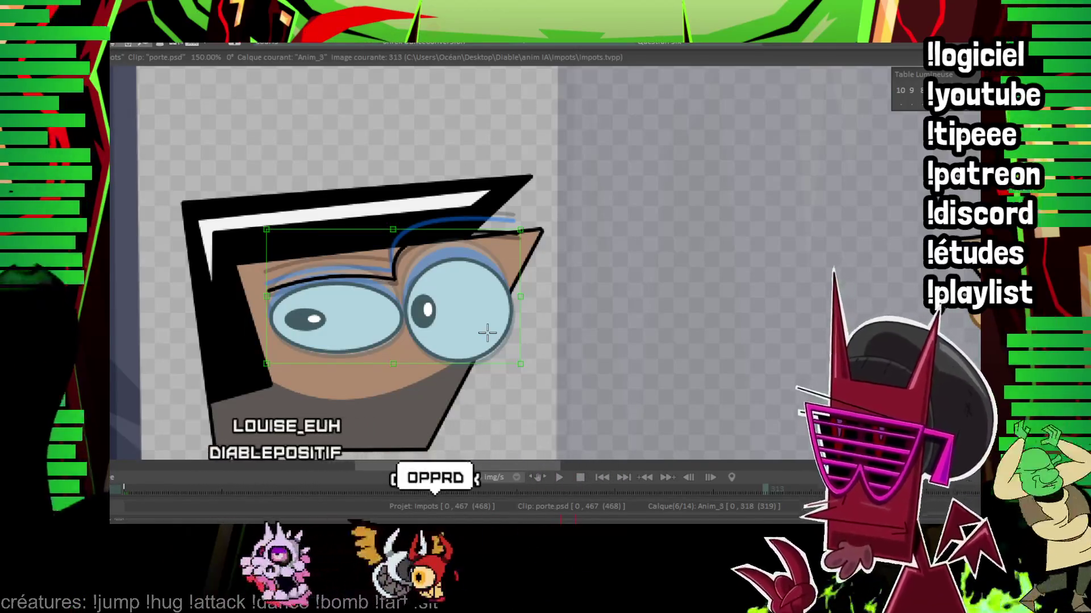
{"action": "key", "text": "Right"}
{"action": "key", "text": "Right"}
{"action": "key", "text": "Right"}
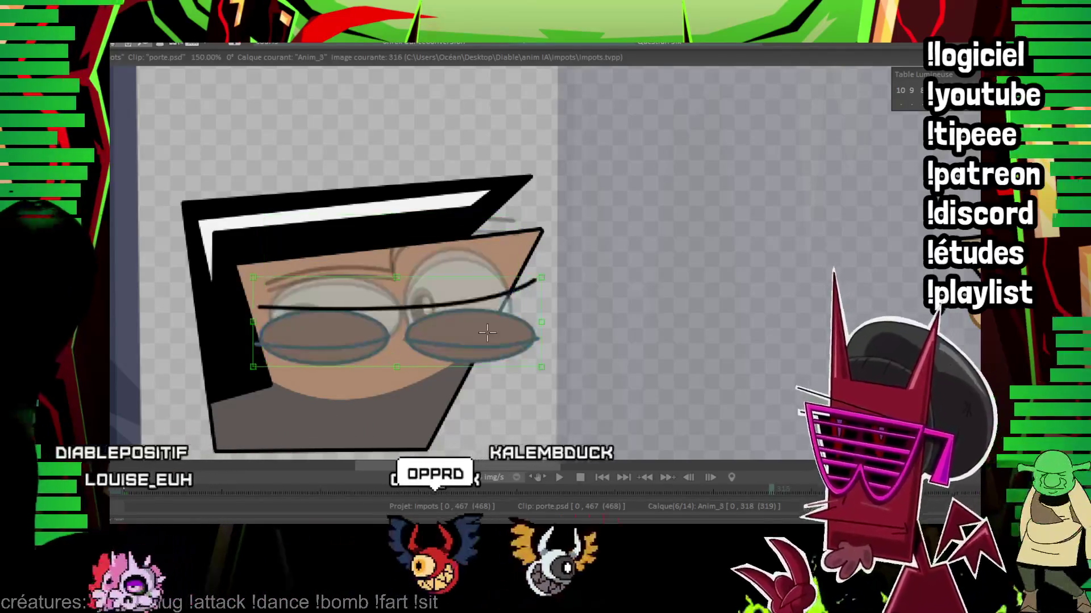
{"action": "key", "text": "Right"}
{"action": "key", "text": "Right"}
{"action": "key", "text": "Left"}
{"action": "key", "text": "Left"}
{"action": "key", "text": "Right"}
{"action": "key", "text": "Right"}
{"action": "key", "text": "Left"}
{"action": "key", "text": "Right"}
{"action": "key", "text": "Left"}
{"action": "key", "text": "Left"}
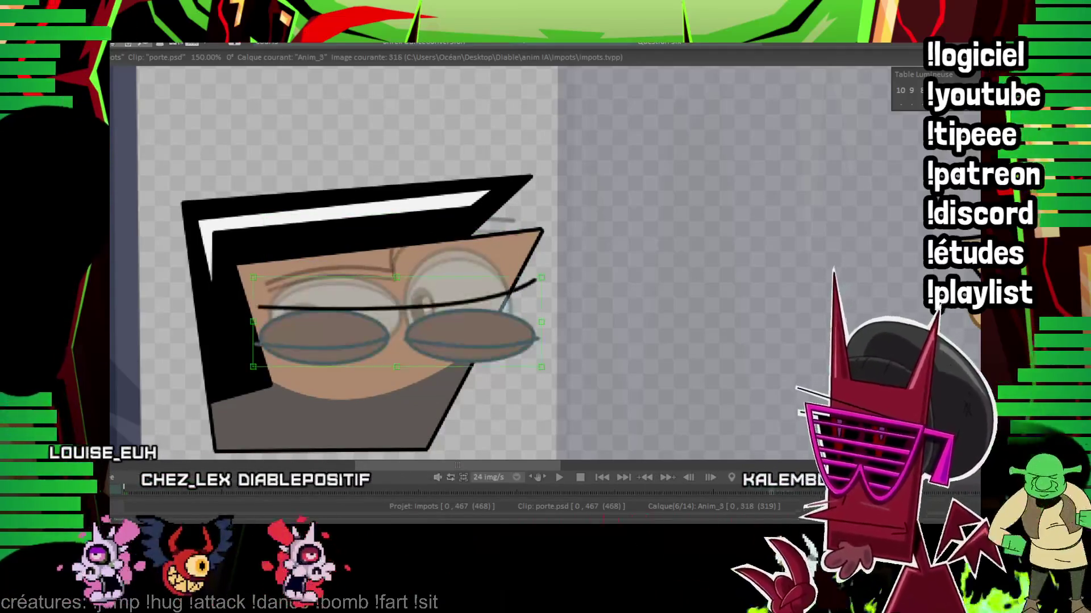
{"action": "key", "text": "Left"}
{"action": "key", "text": "Left"}
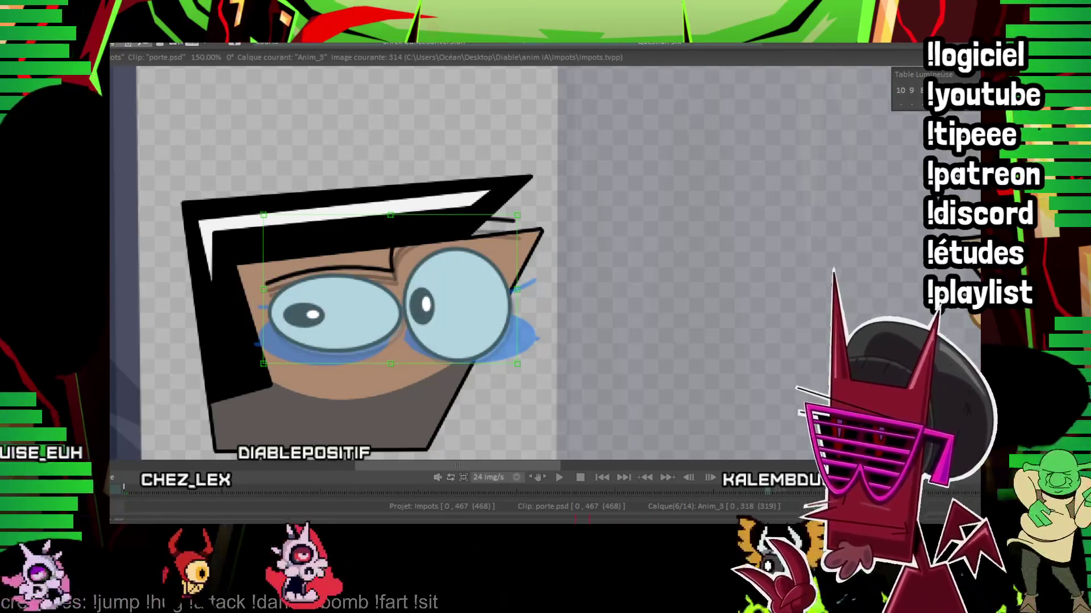
{"action": "key", "text": "Right"}
{"action": "key", "text": "Right"}
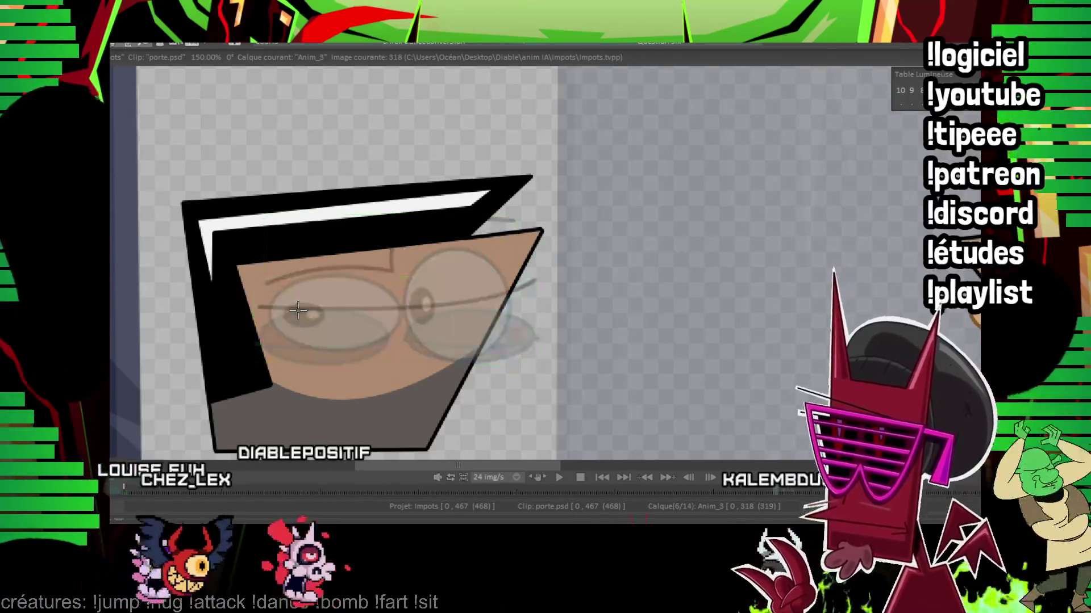
{"action": "scroll", "coordinate": [512, 257], "scroll_direction": "up", "scroll_amount": 3}
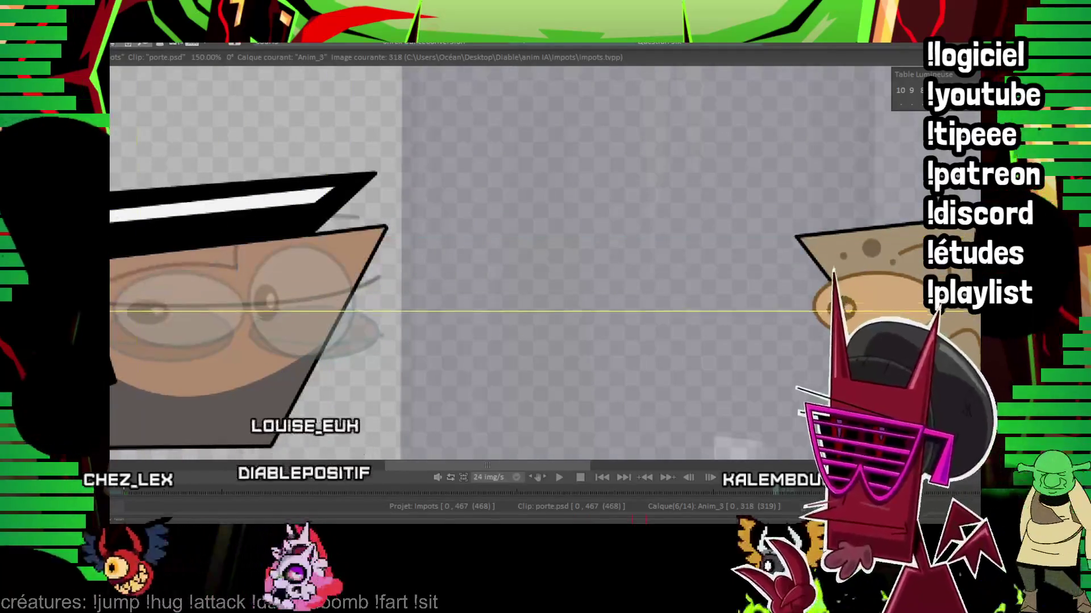
Step: Draw a glasses rim around each eye on frame 318, undoing and redoing the right rim
{"action": "left_click_drag", "start_coordinate": [197, 281], "coordinate": [271, 315]}
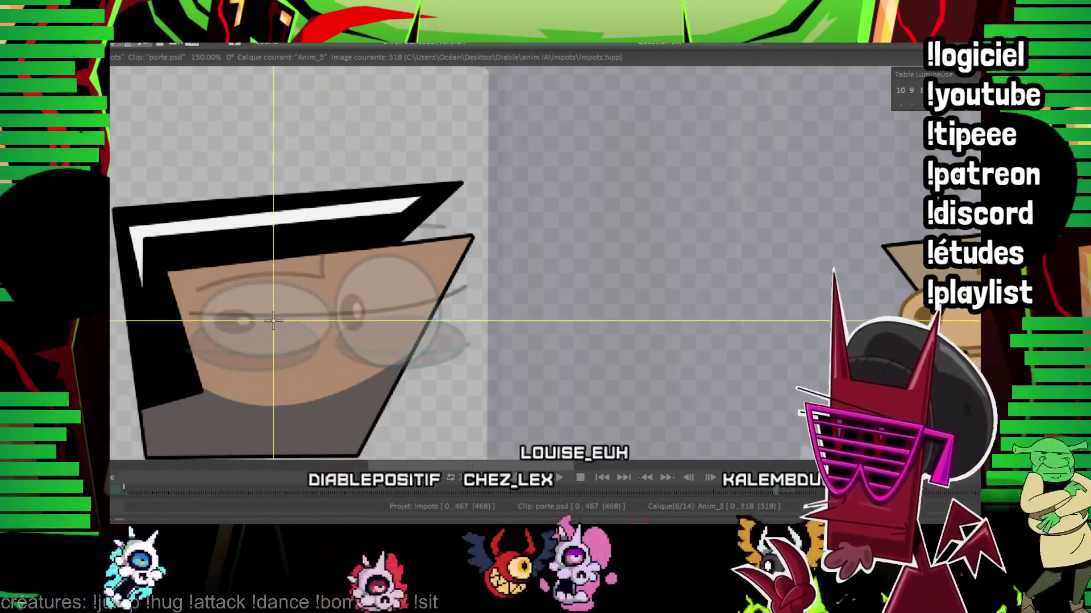
{"action": "left_click_drag", "start_coordinate": [268, 318], "coordinate": [332, 317]}
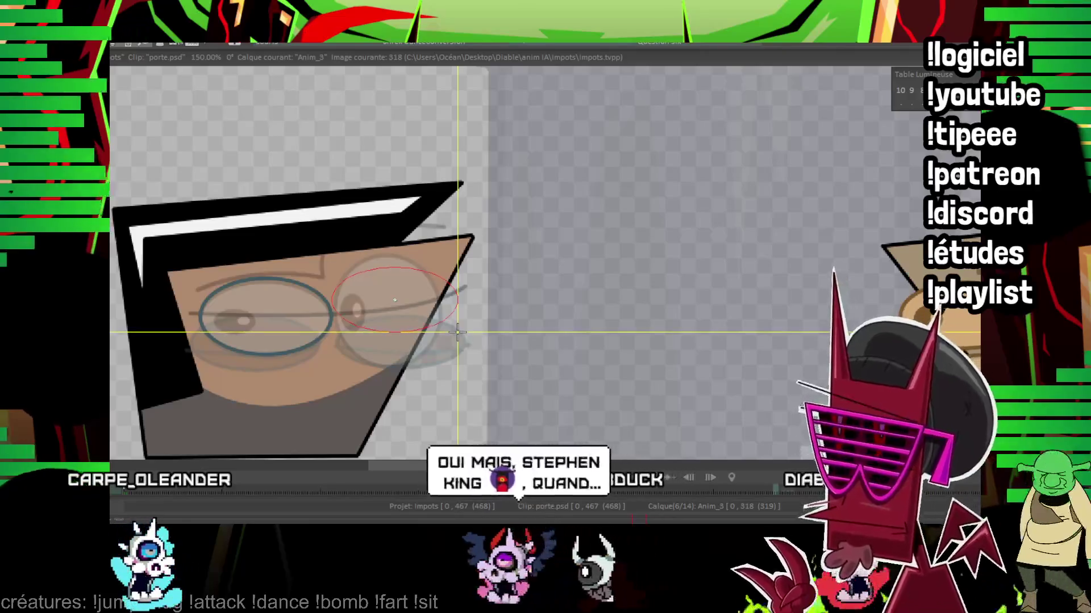
{"action": "left_click_drag", "start_coordinate": [459, 333], "coordinate": [463, 293]}
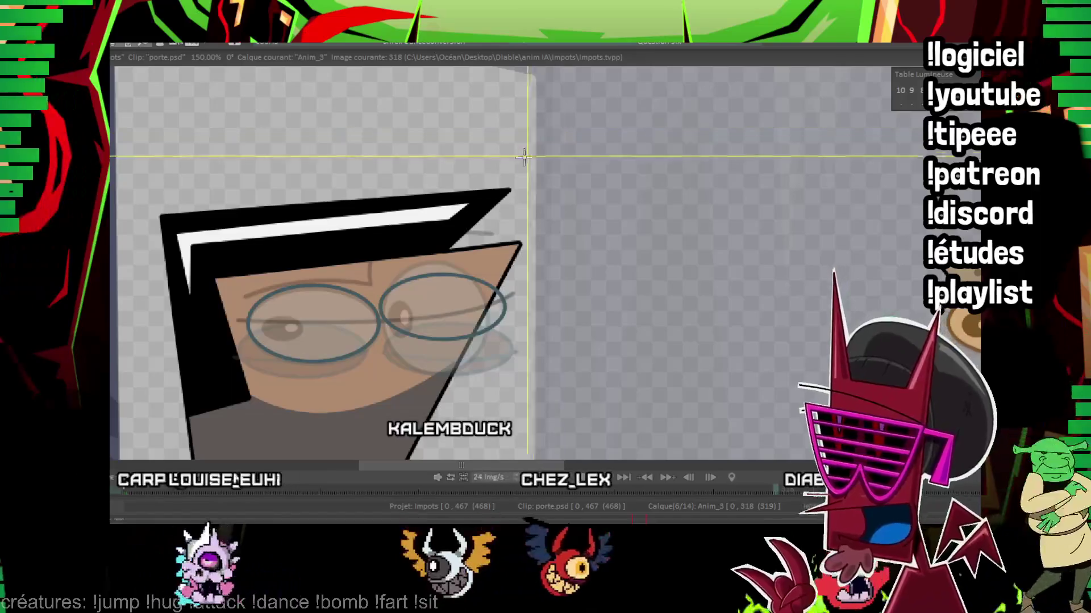
{"action": "key", "text": "ctrl+z"}
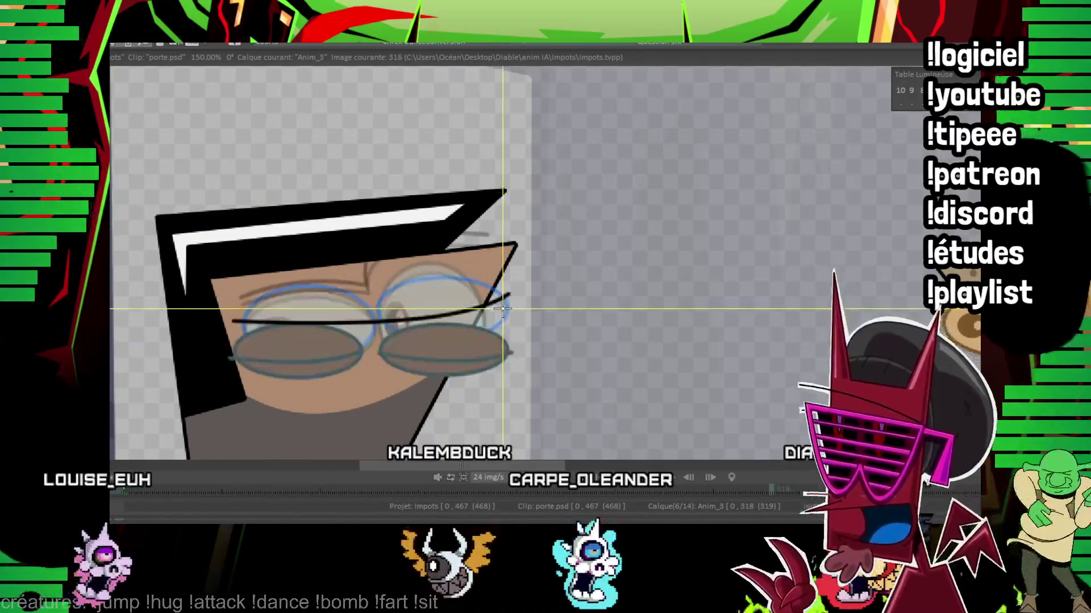
{"action": "key", "text": "ctrl+shift+z"}
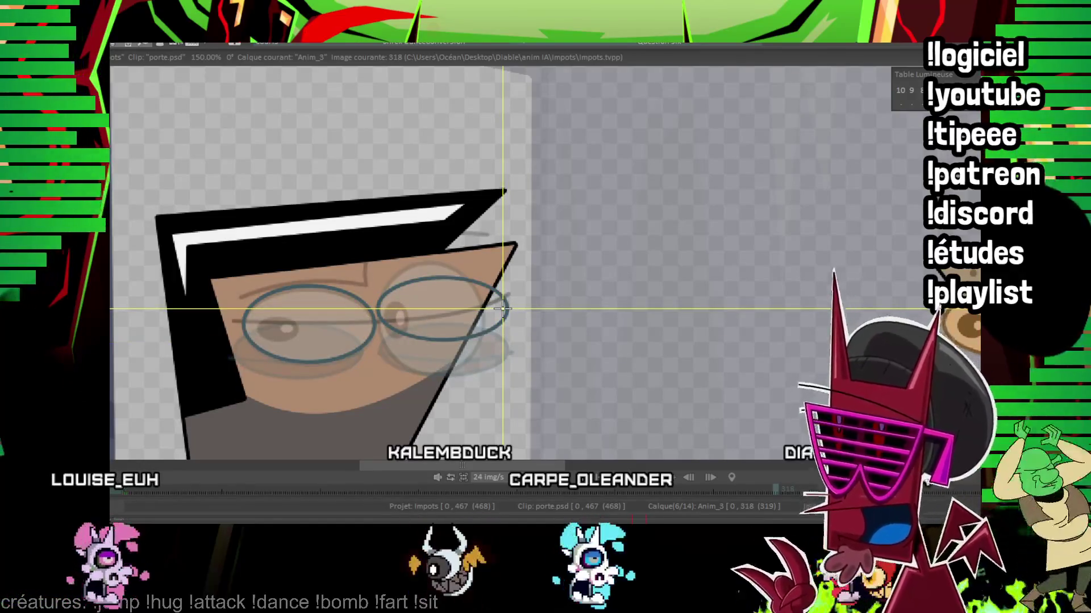
Step: Sketch a small pupil inside each lens of the glasses
{"action": "left_click_drag", "start_coordinate": [411, 232], "coordinate": [394, 175]}
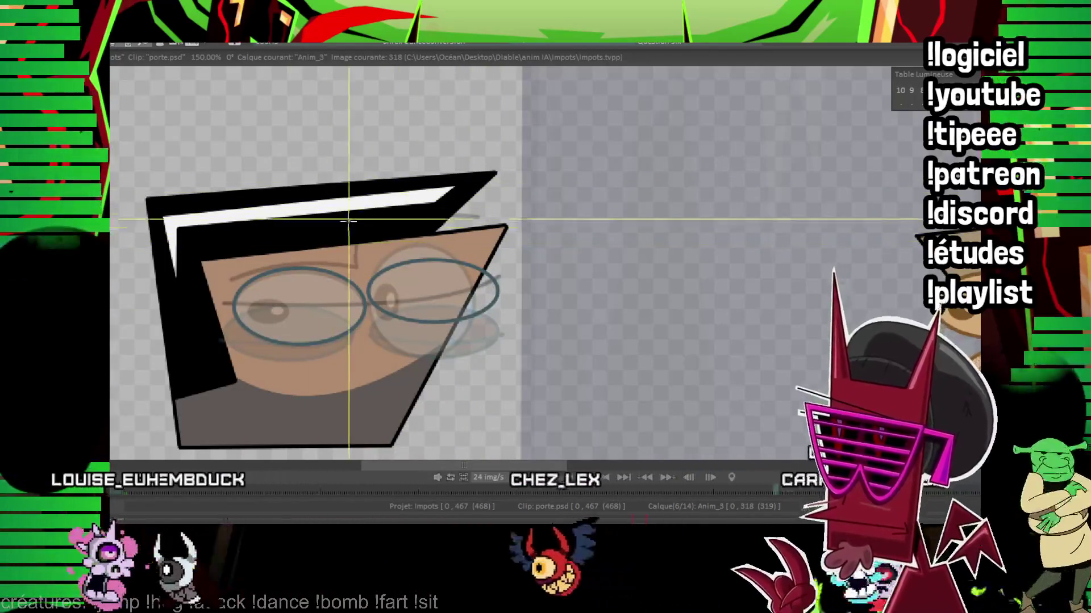
{"action": "left_click_drag", "start_coordinate": [337, 303], "coordinate": [341, 320]}
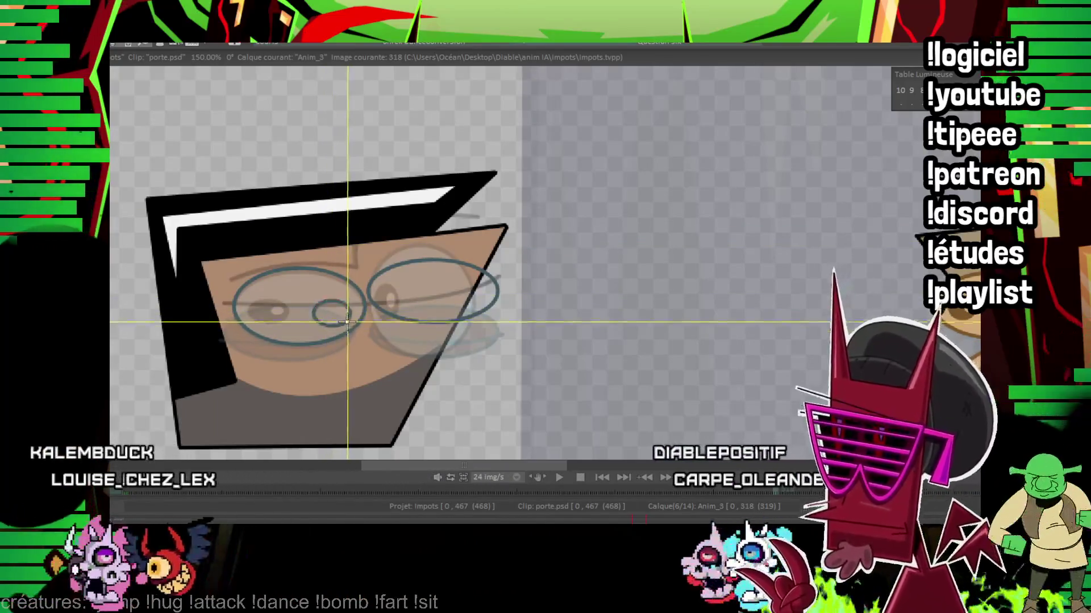
{"action": "left_click_drag", "start_coordinate": [435, 298], "coordinate": [452, 311]}
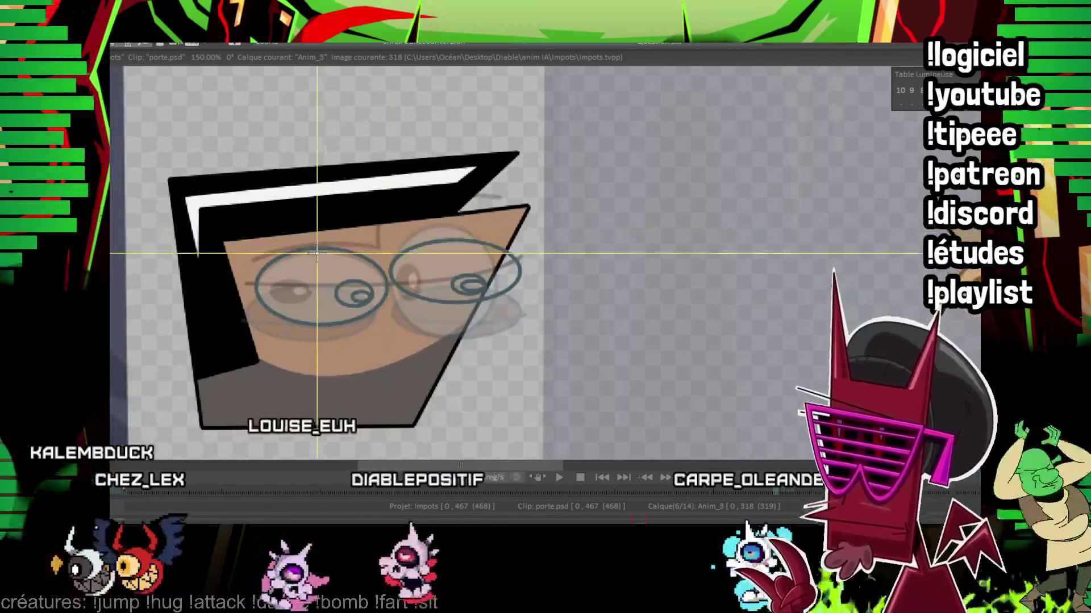
{"action": "scroll", "coordinate": [320, 252], "scroll_direction": "up", "scroll_amount": 1}
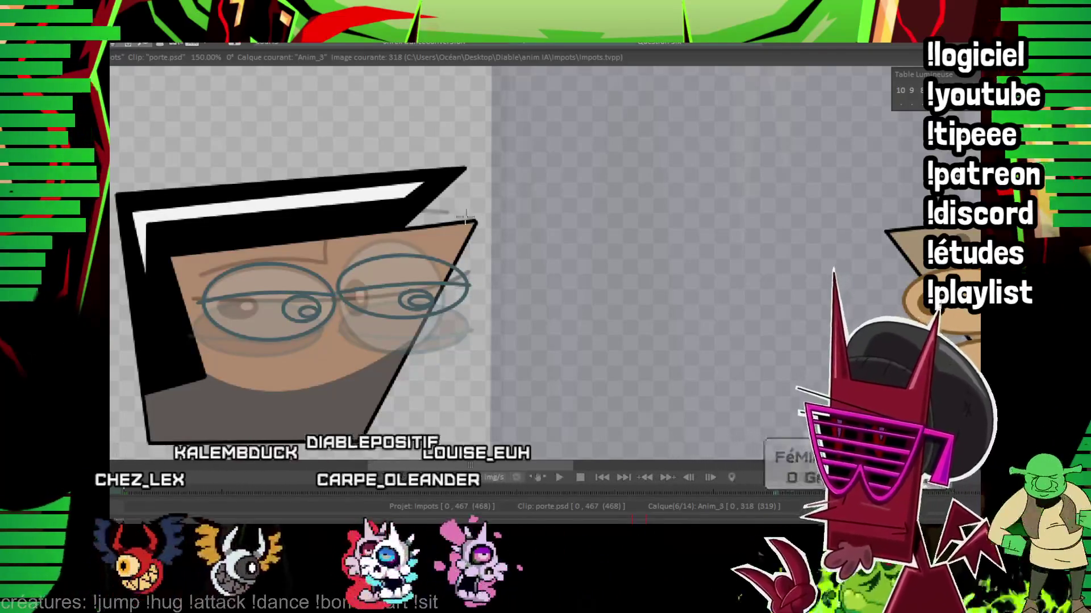
{"action": "left_click_drag", "start_coordinate": [471, 211], "coordinate": [397, 290]}
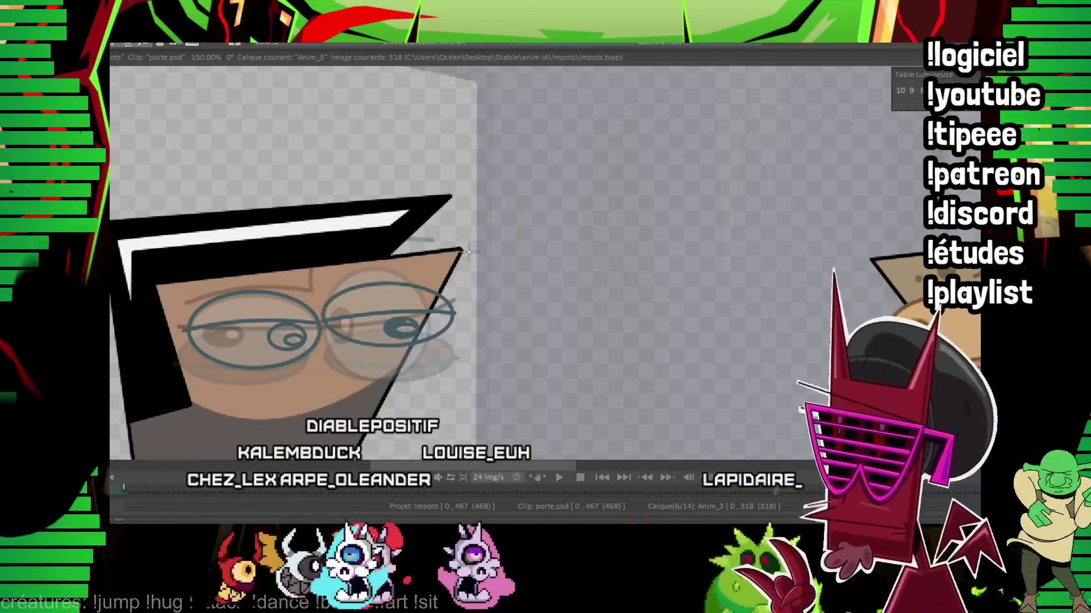
{"action": "left_click_drag", "start_coordinate": [467, 249], "coordinate": [590, 220]}
{"action": "scroll", "coordinate": [422, 330], "scroll_direction": "up", "scroll_amount": 2}
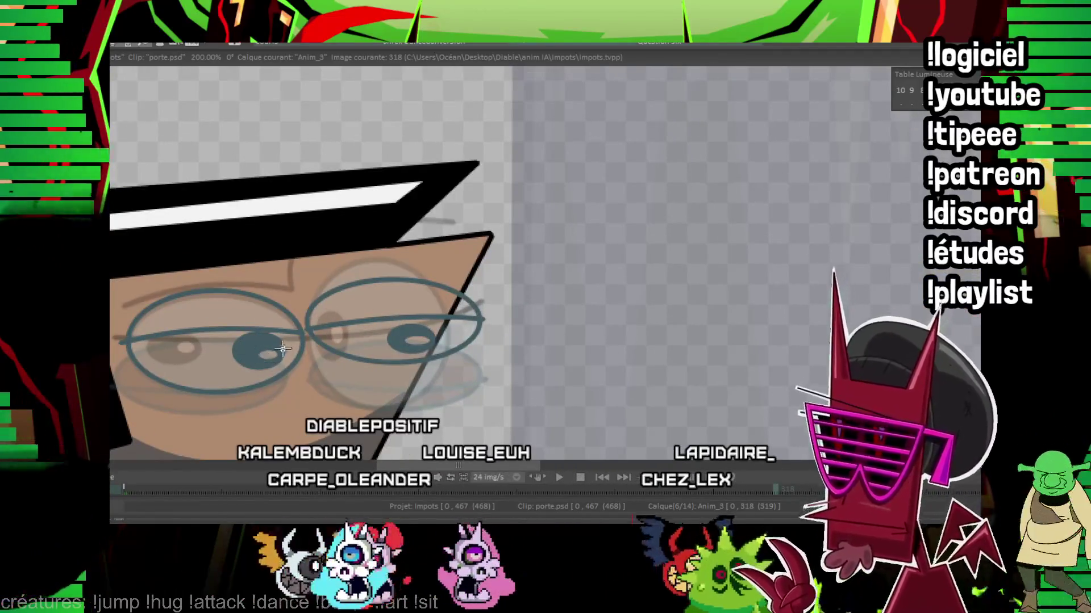
Step: Fill the left and right eye whites with pale blue, then reframe the face in view
{"action": "left_click_drag", "start_coordinate": [252, 328], "coordinate": [336, 345]}
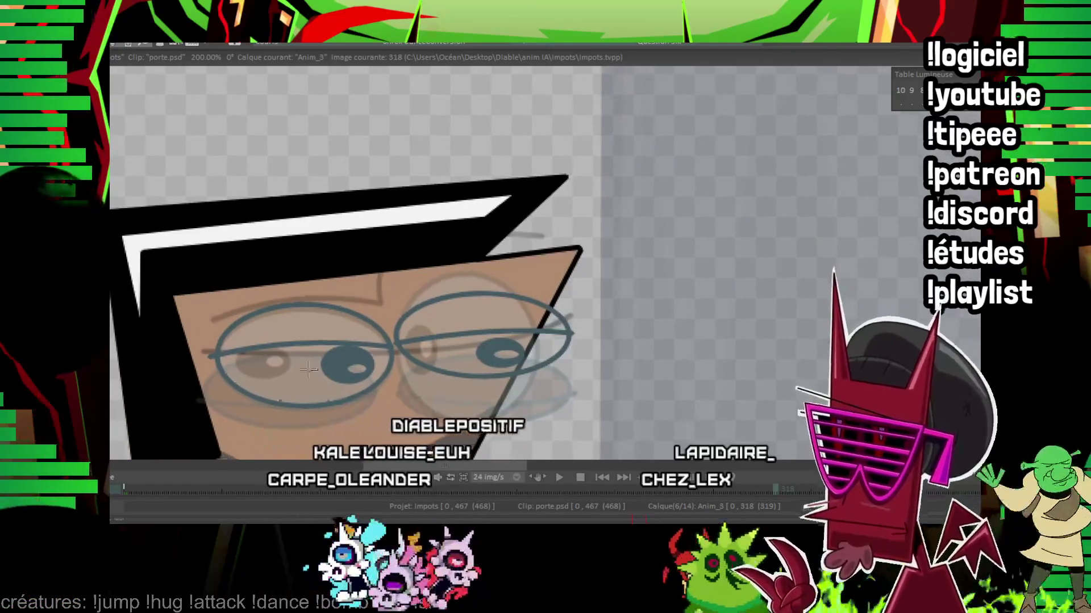
{"action": "left_click", "coordinate": [336, 345]}
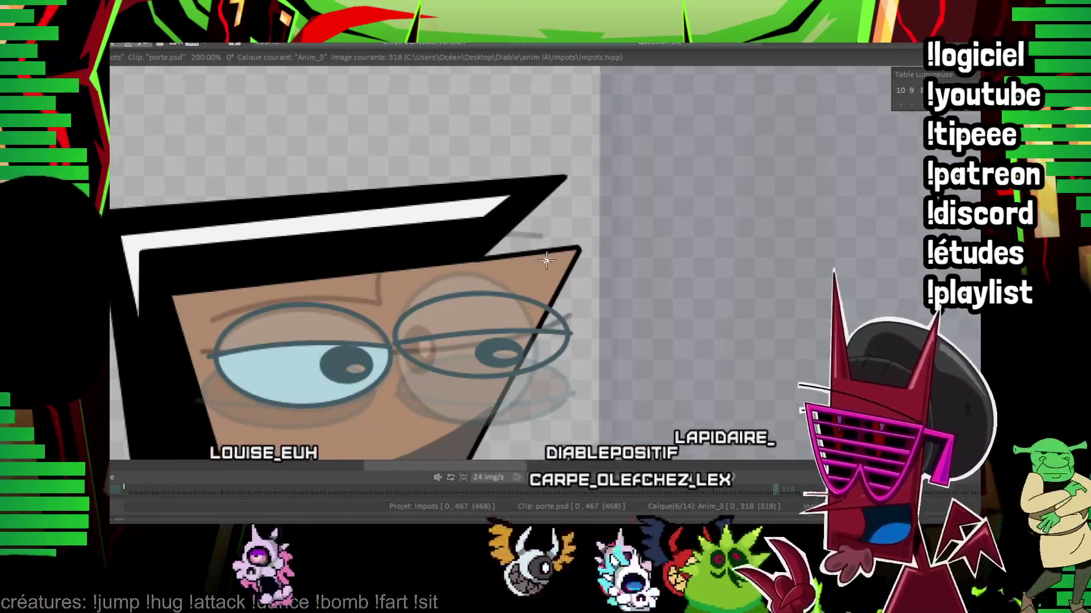
{"action": "left_click_drag", "start_coordinate": [456, 338], "coordinate": [375, 338]}
{"action": "left_click", "coordinate": [375, 339]}
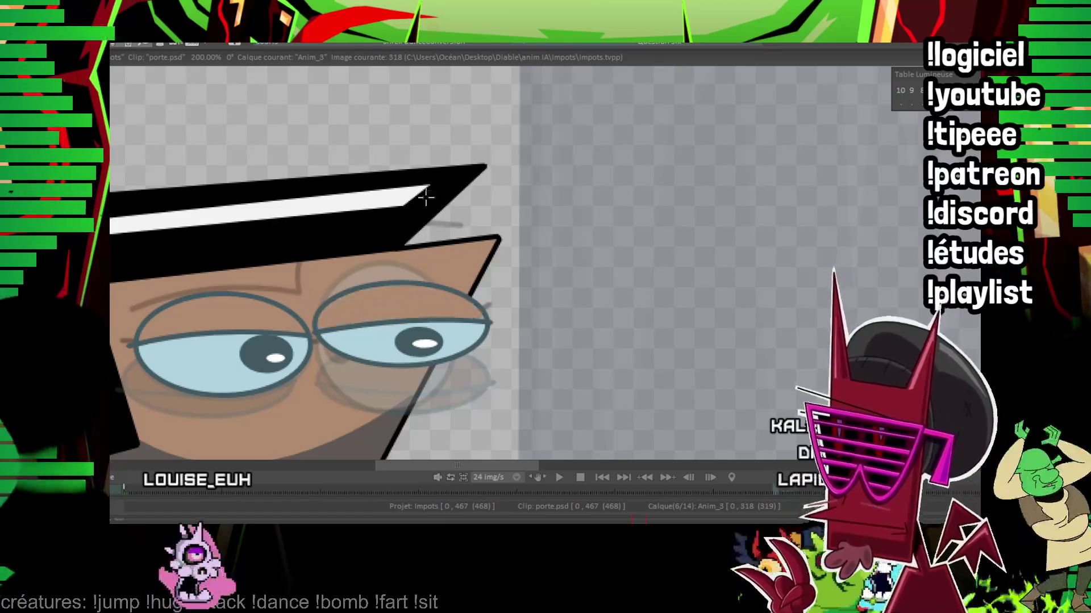
{"action": "left_click_drag", "start_coordinate": [243, 171], "coordinate": [353, 171]}
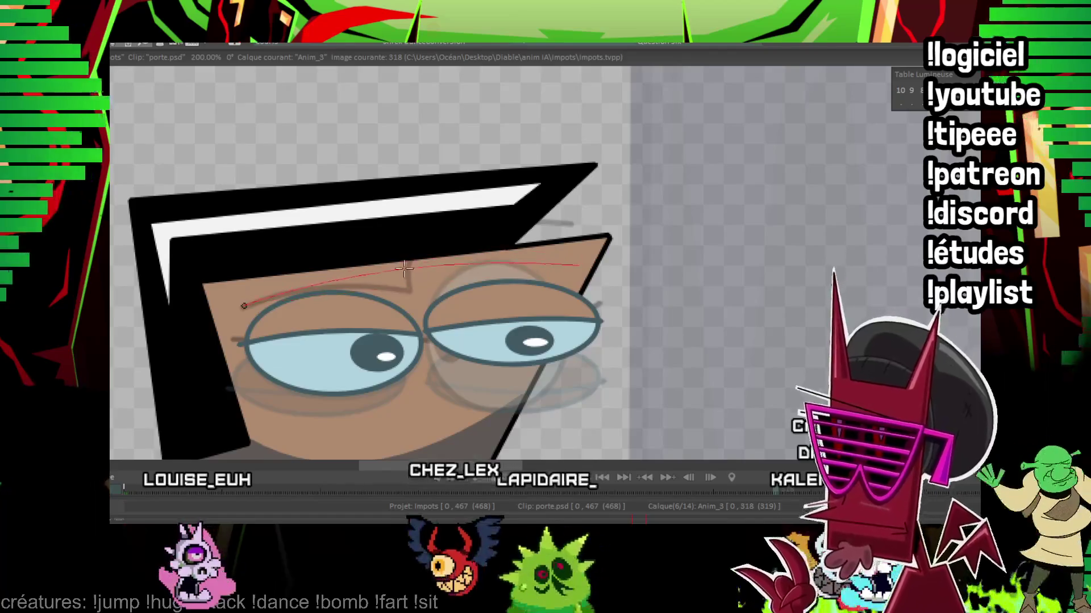
{"action": "left_click_drag", "start_coordinate": [615, 254], "coordinate": [641, 166]}
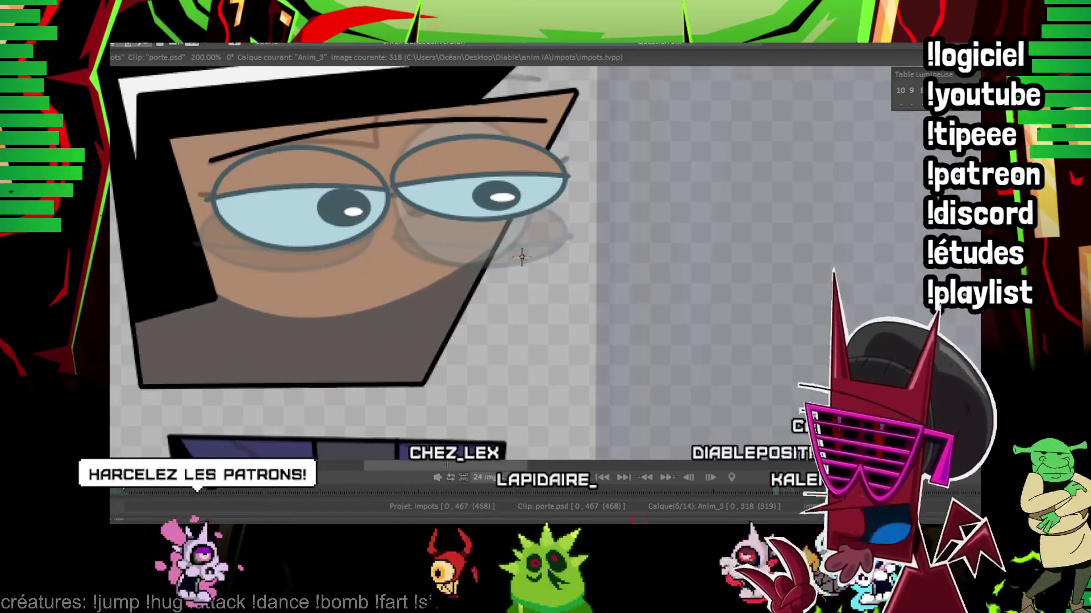
{"action": "left_click_drag", "start_coordinate": [816, 129], "coordinate": [822, 169]}
{"action": "scroll", "coordinate": [682, 256], "scroll_direction": "down", "scroll_amount": 3}
{"action": "scroll", "coordinate": [681, 256], "scroll_direction": "down", "scroll_amount": 3}
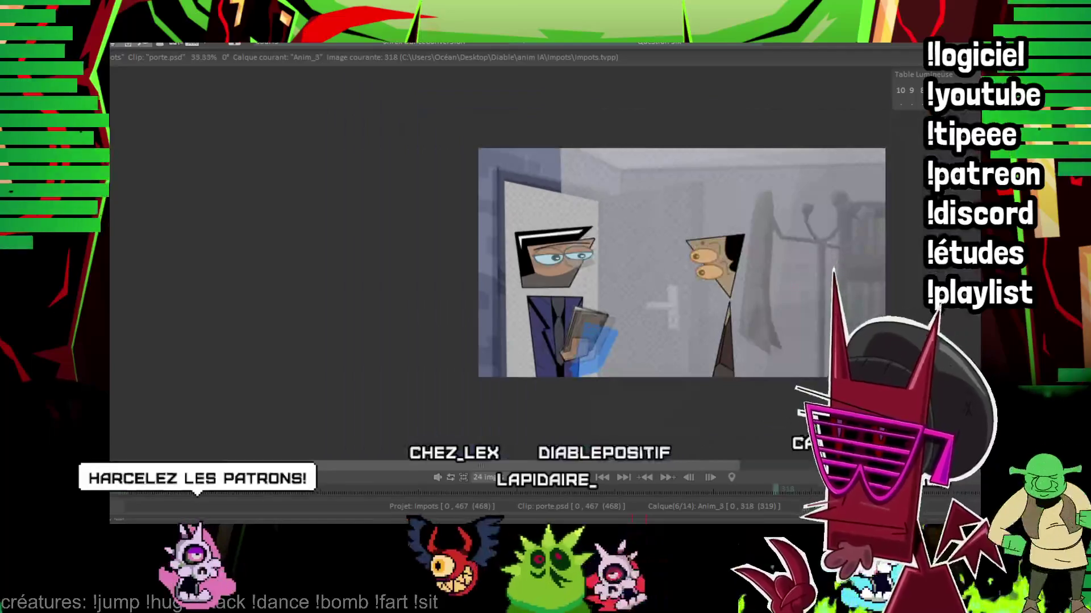
{"action": "scroll", "coordinate": [554, 256], "scroll_direction": "up", "scroll_amount": 3}
{"action": "scroll", "coordinate": [554, 256], "scroll_direction": "up", "scroll_amount": 3}
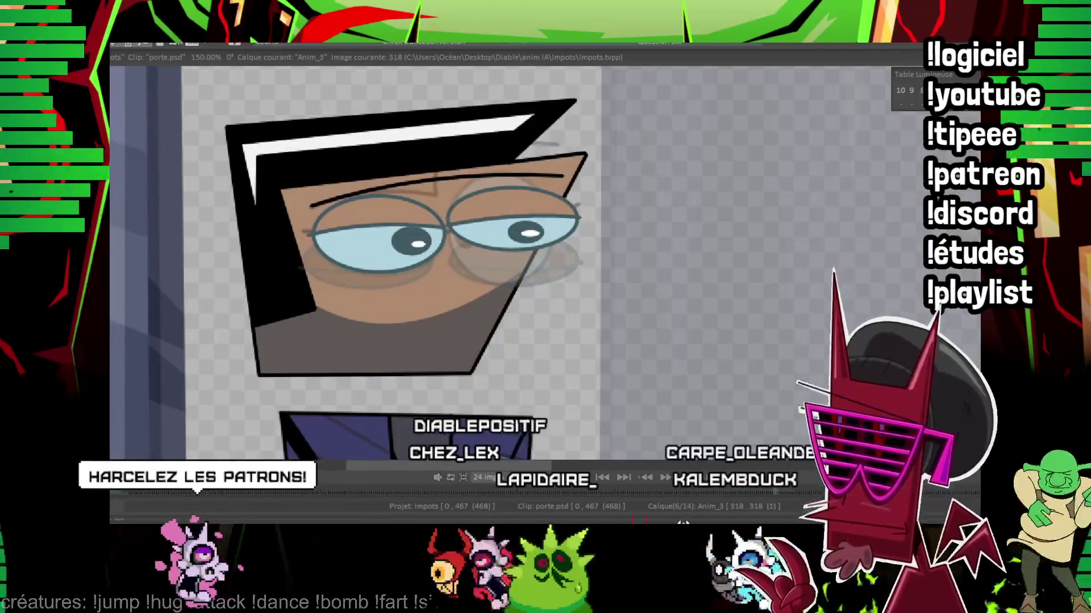
Step: Nudge the eyes slightly right on frame 321, carry them to frame 336, then jump back to the first frame
{"action": "key", "text": "Right"}
{"action": "key", "text": "Right"}
{"action": "key", "text": "Right"}
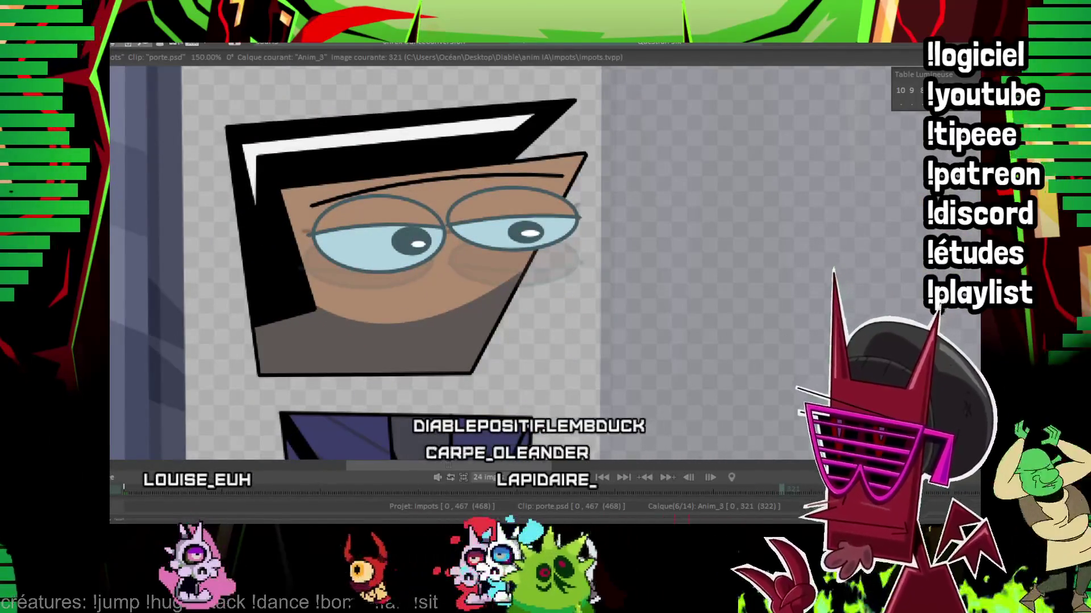
{"action": "left_click_drag", "start_coordinate": [430, 199], "coordinate": [522, 228]}
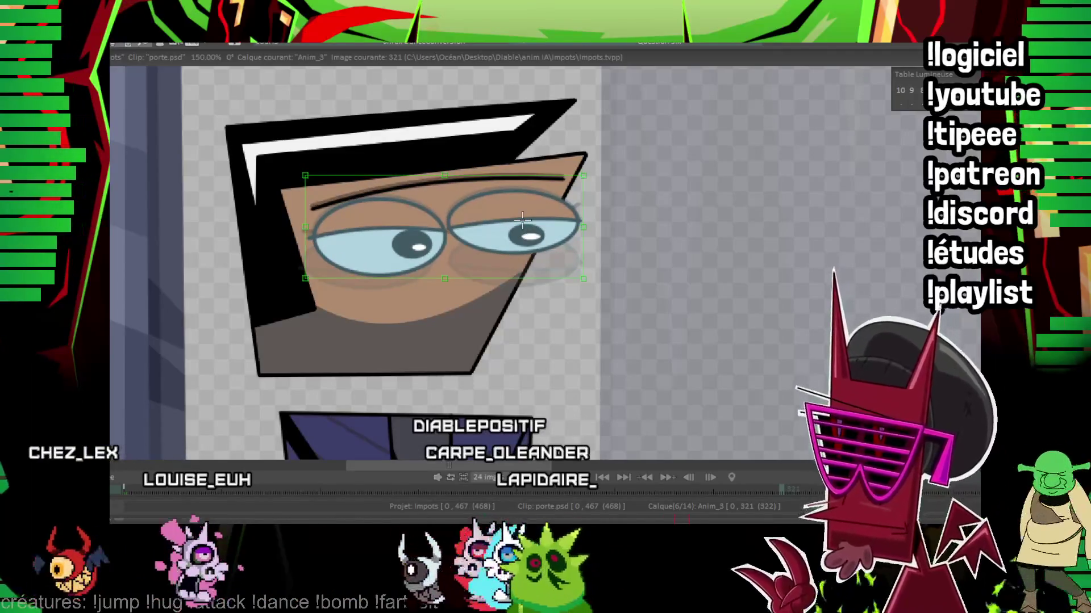
{"action": "key", "text": "Right"}
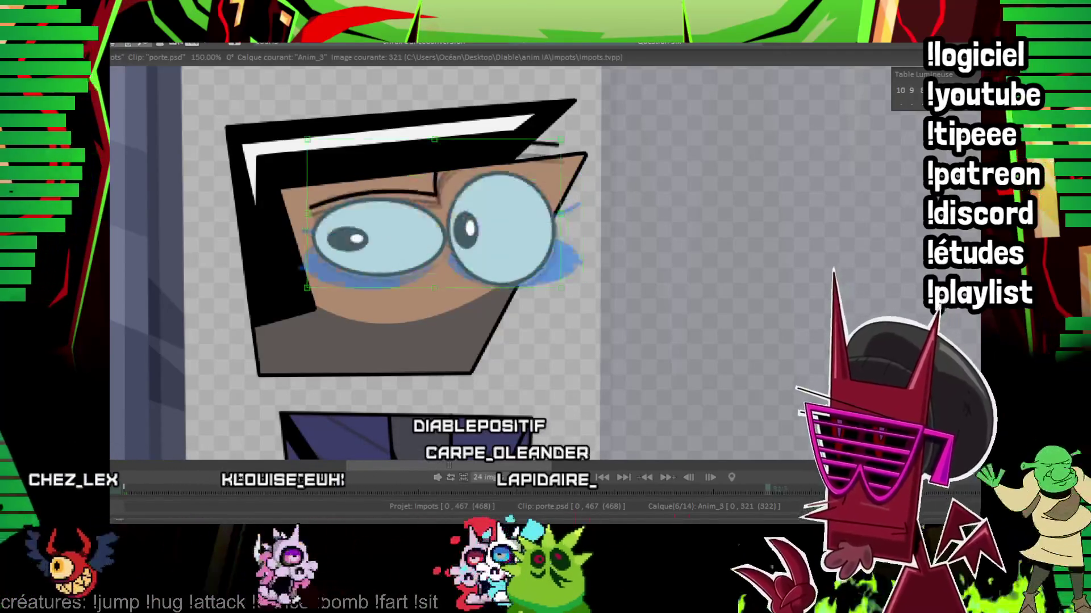
{"action": "key", "text": "Right"}
{"action": "key", "text": "Right"}
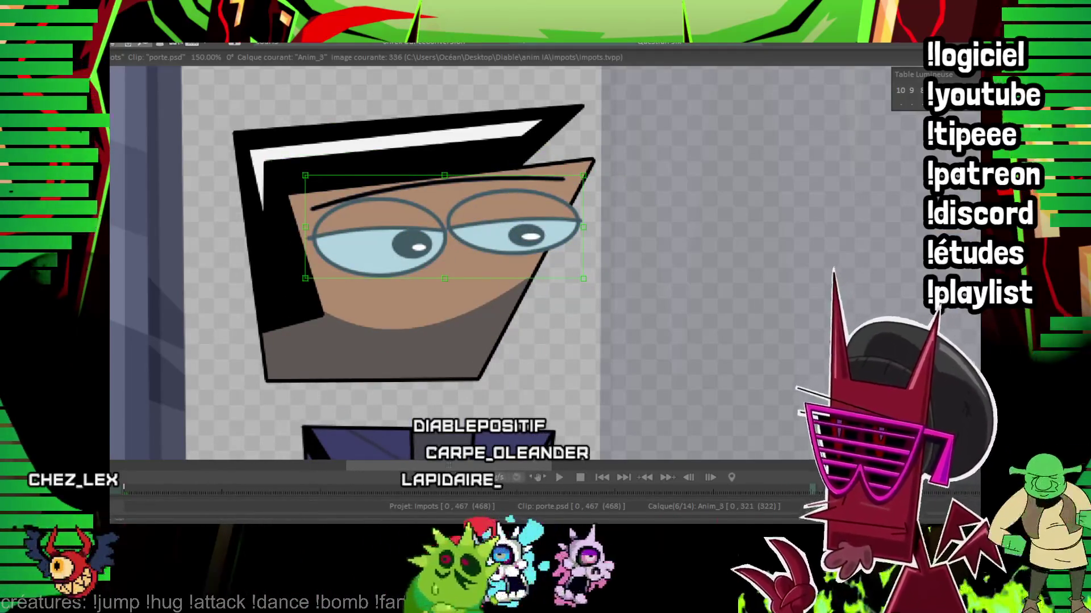
{"action": "key", "text": "Right"}
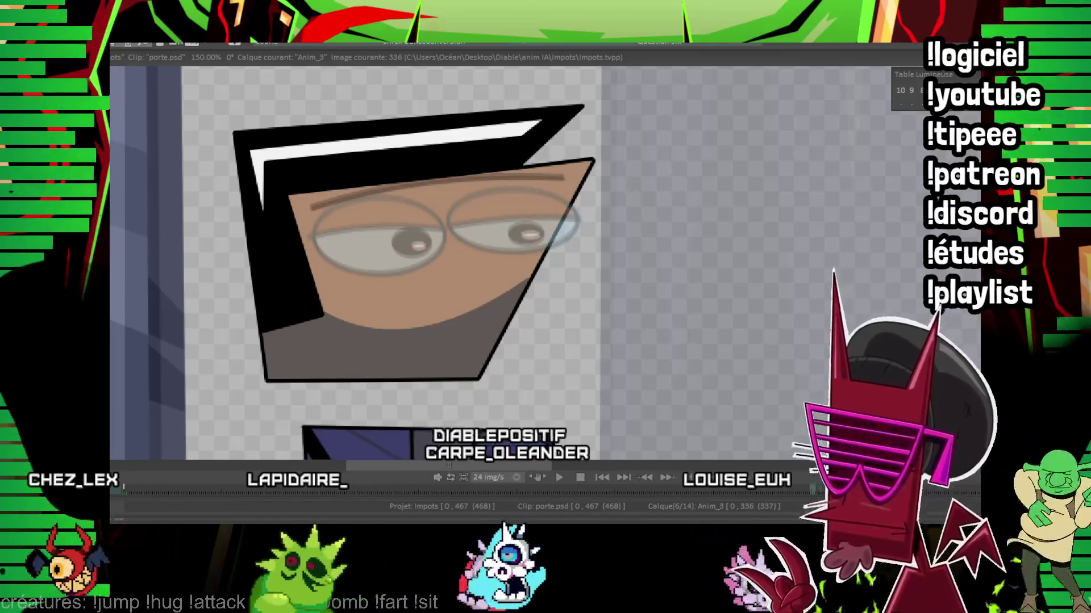
{"action": "key", "text": "Left"}
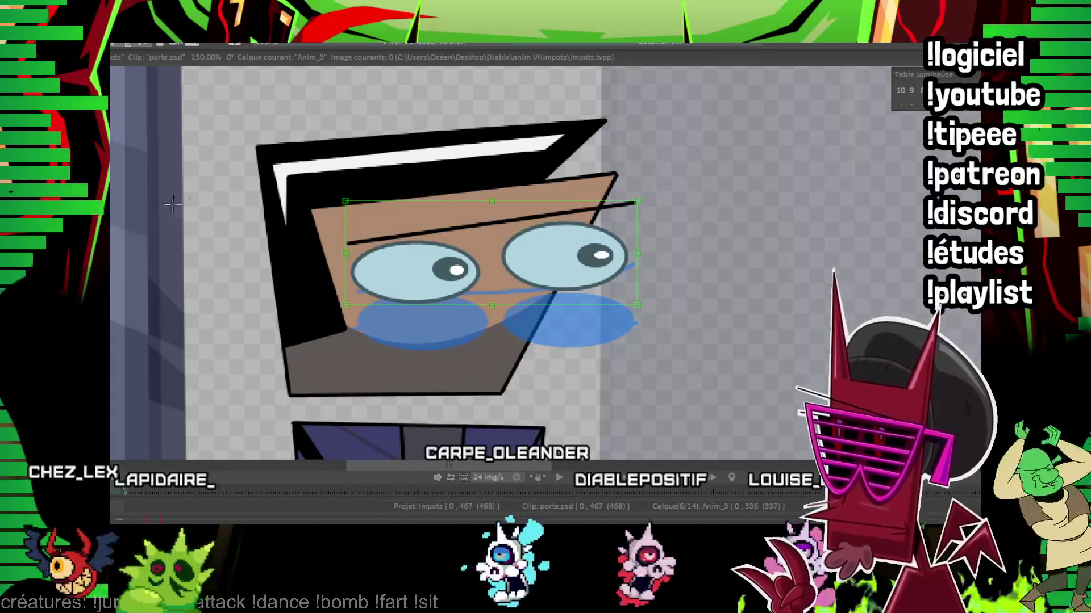
Step: Place the copied eyes onto the face on frame 336 and again on frame 344
{"action": "key", "text": "Return"}
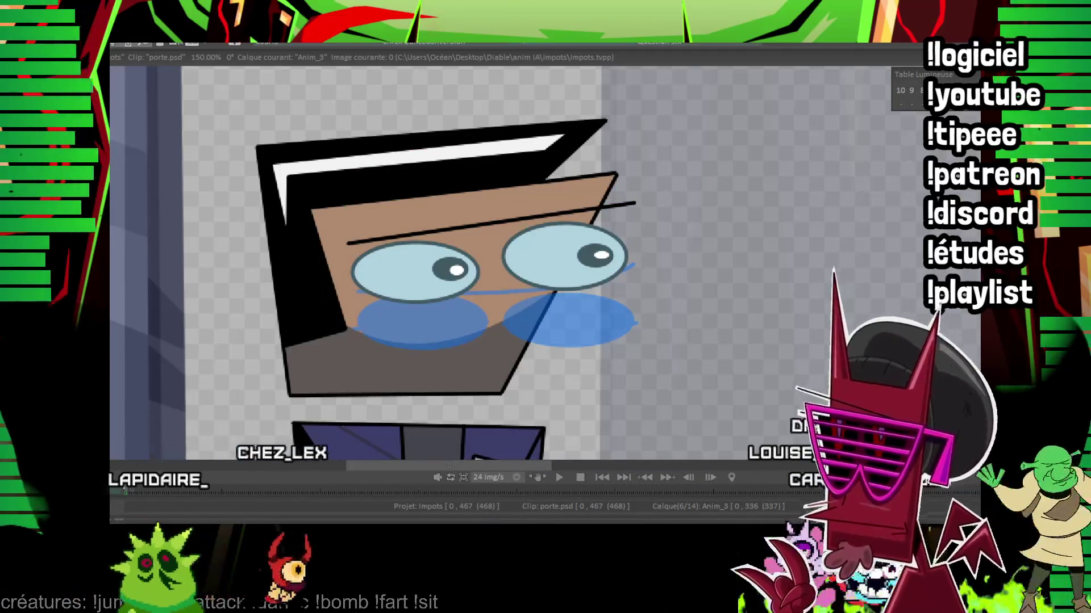
{"action": "key", "text": "Right"}
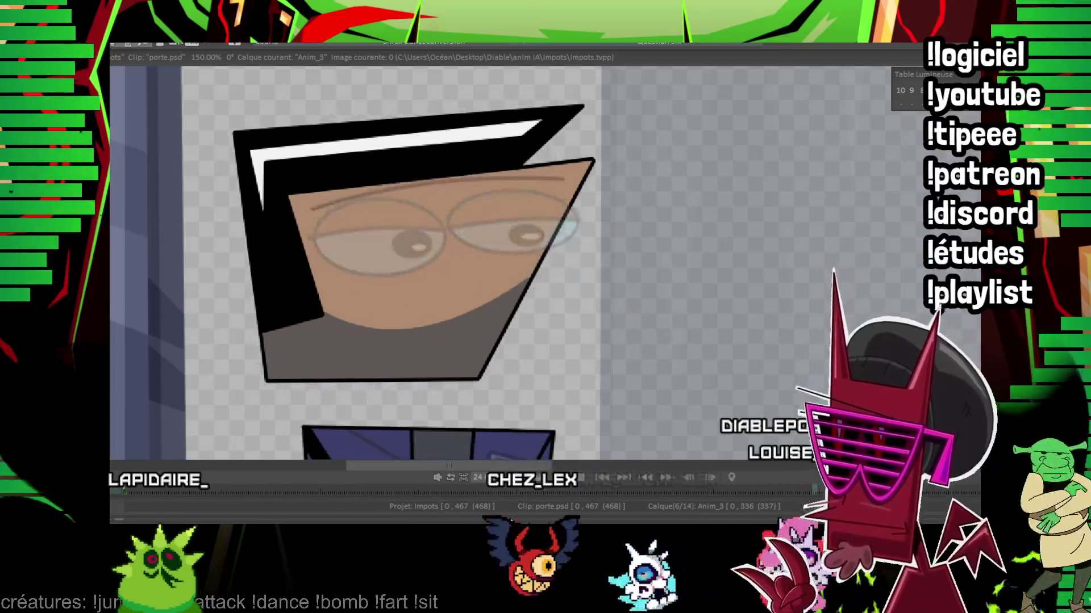
{"action": "mouse_move", "coordinate": [537, 426]}
{"action": "left_mouse_down"}
{"action": "mouse_move", "coordinate": [478, 247]}
{"action": "mouse_move", "coordinate": [677, 322]}
{"action": "left_mouse_up"}
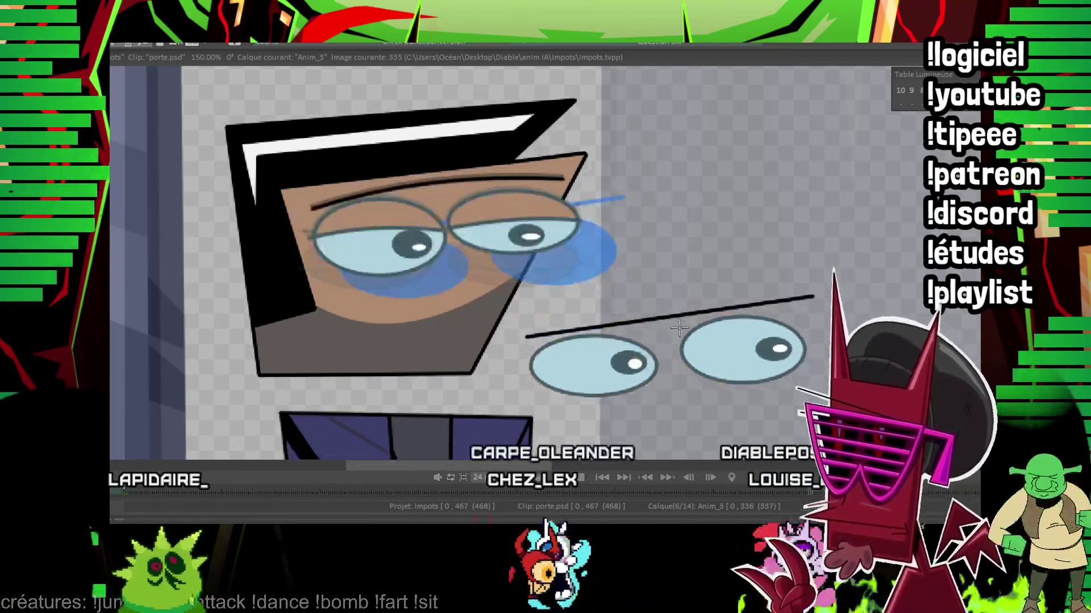
{"action": "key", "text": "Right"}
{"action": "key", "text": "Right"}
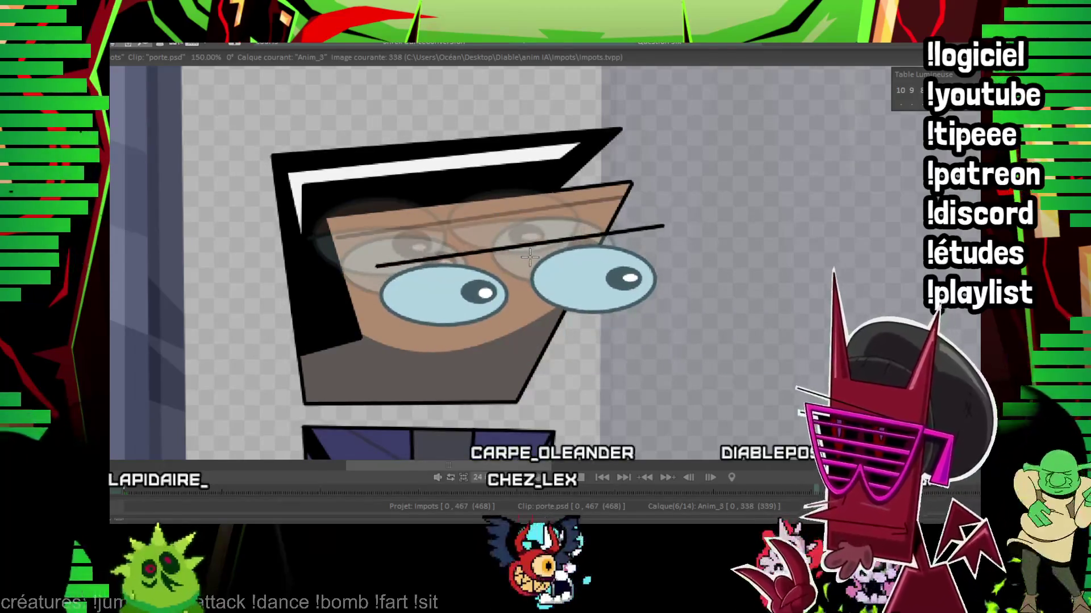
{"action": "key", "text": "Right"}
{"action": "key", "text": "Right"}
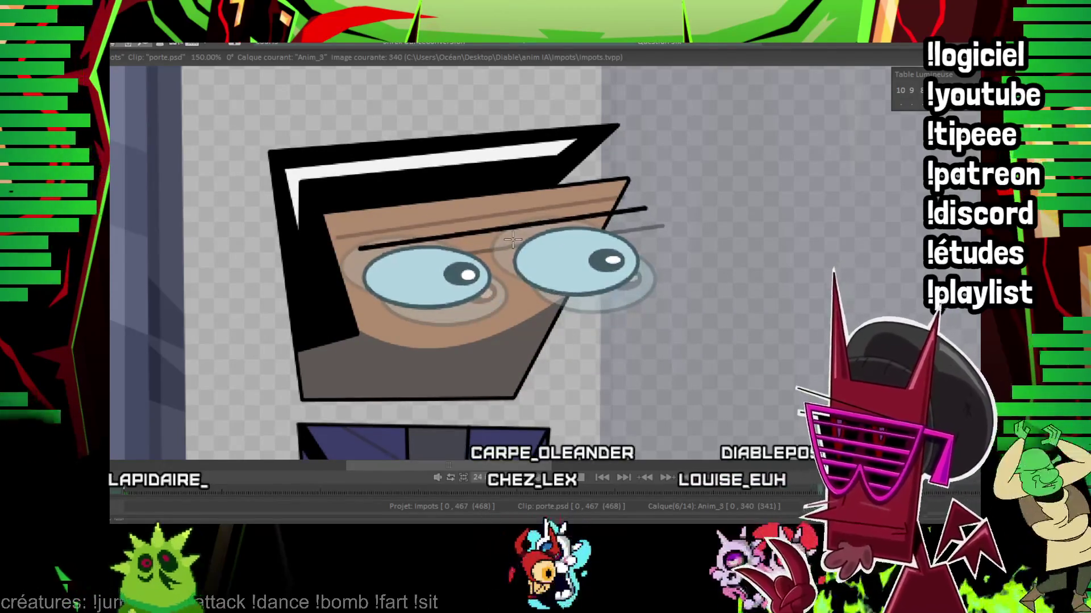
{"action": "key", "text": "Right"}
{"action": "key", "text": "Right"}
{"action": "key", "text": "Right"}
{"action": "key", "text": "Right"}
{"action": "left_click_drag", "start_coordinate": [513, 240], "coordinate": [720, 166]}
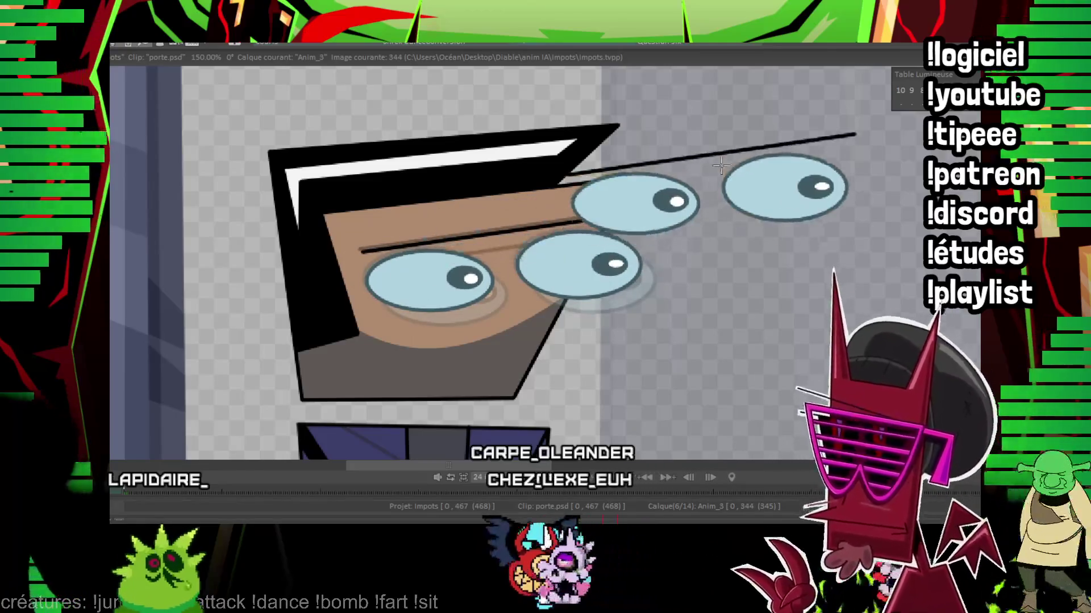
Step: Move the eyes down onto the face, then step through frames 364, 375 and 405 to 433
{"action": "key", "text": "ctrl+z"}
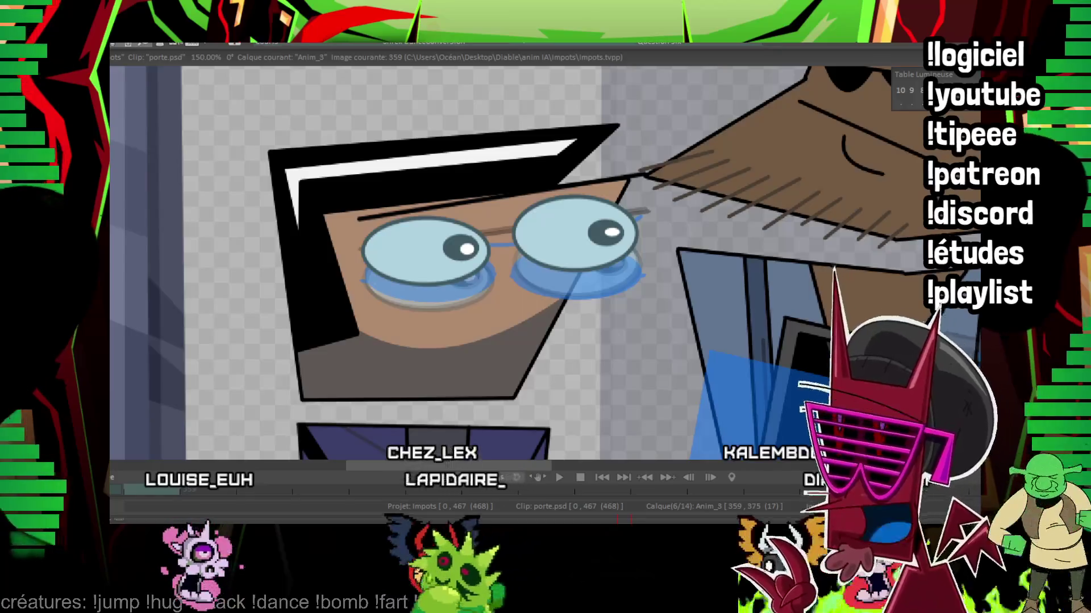
{"action": "left_click_drag", "start_coordinate": [595, 198], "coordinate": [581, 247]}
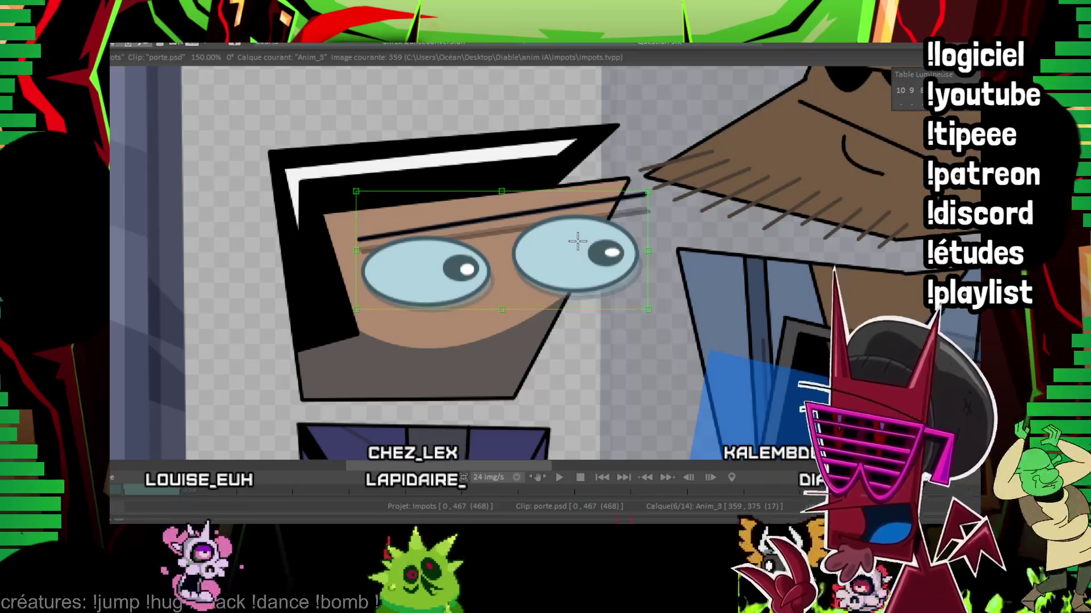
{"action": "key", "text": "Right"}
{"action": "key", "text": "Right"}
{"action": "key", "text": "Right"}
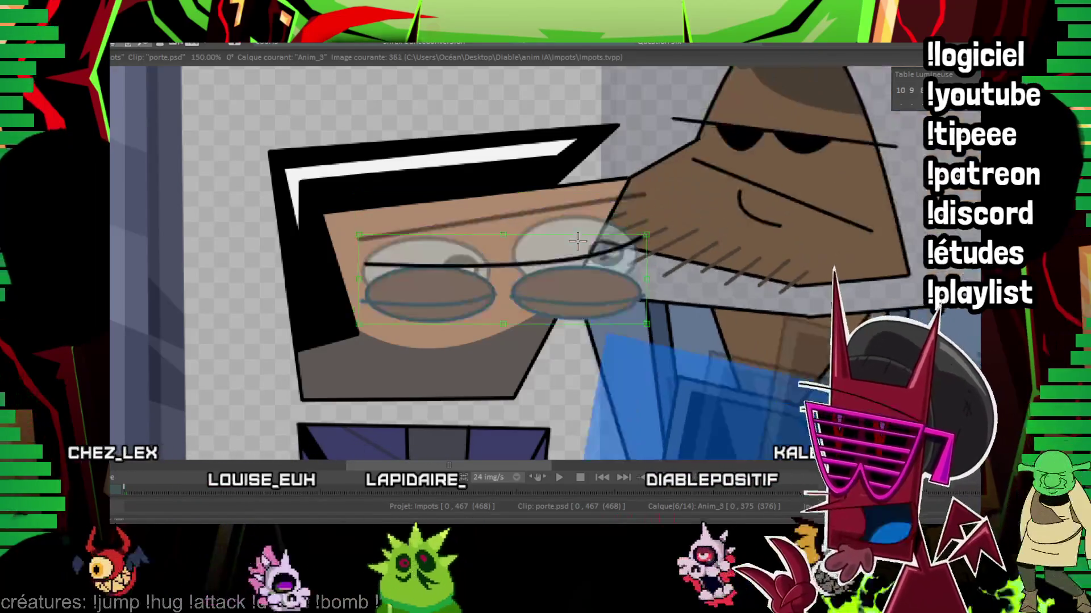
{"action": "key", "text": "Right"}
{"action": "key", "text": "Right"}
{"action": "key", "text": "Right"}
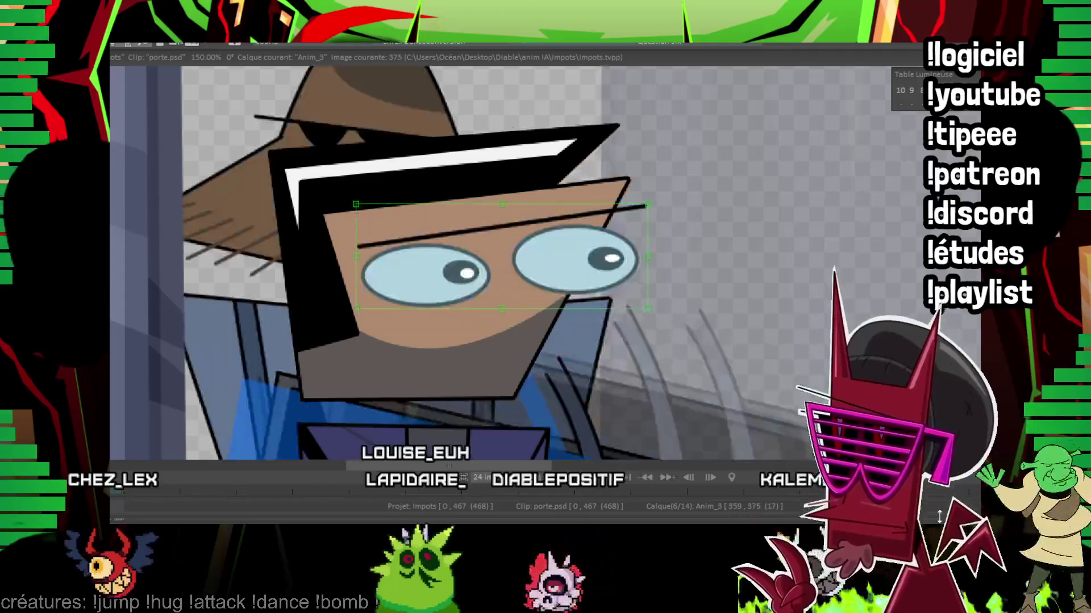
{"action": "key", "text": "Right"}
{"action": "key", "text": "Right"}
{"action": "key", "text": "Right"}
{"action": "key", "text": "Right"}
{"action": "key", "text": "Right"}
{"action": "key", "text": "Right"}
{"action": "key", "text": "Right"}
{"action": "key", "text": "Right"}
{"action": "key", "text": "Right"}
{"action": "key", "text": "Right"}
{"action": "key", "text": "Right"}
{"action": "key", "text": "Right"}
{"action": "key", "text": "Right"}
{"action": "key", "text": "Right"}
{"action": "key", "text": "Right"}
{"action": "key", "text": "Right"}
{"action": "key", "text": "Right"}
{"action": "key", "text": "Right"}
{"action": "key", "text": "Right"}
{"action": "key", "text": "Right"}
{"action": "key", "text": "Right"}
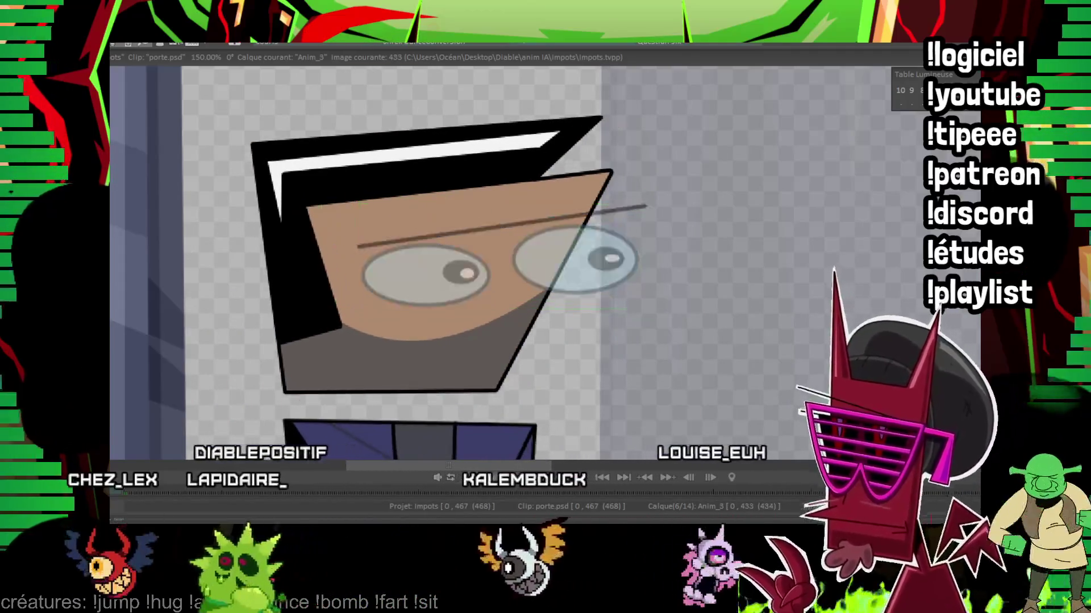
{"action": "key", "text": "Right"}
{"action": "key", "text": "Right"}
{"action": "key", "text": "Right"}
{"action": "scroll", "coordinate": [326, 229], "scroll_direction": "up", "scroll_amount": 1}
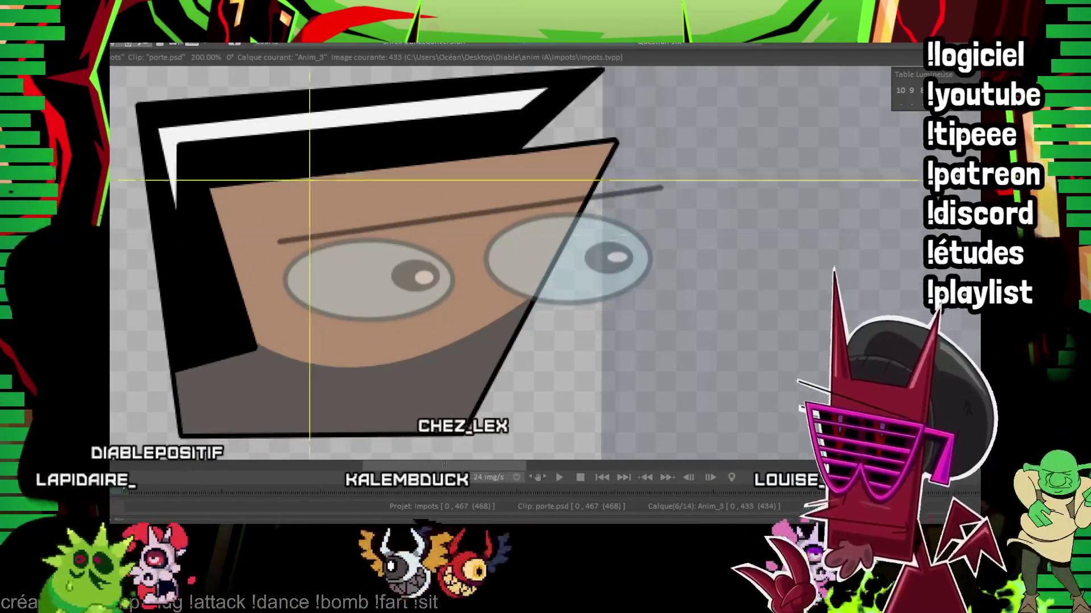
Step: Clear frame 433, sketch a new left lens outline and a furrowed eyebrow, comparing with the wide-open eyes
{"action": "key", "text": "Delete"}
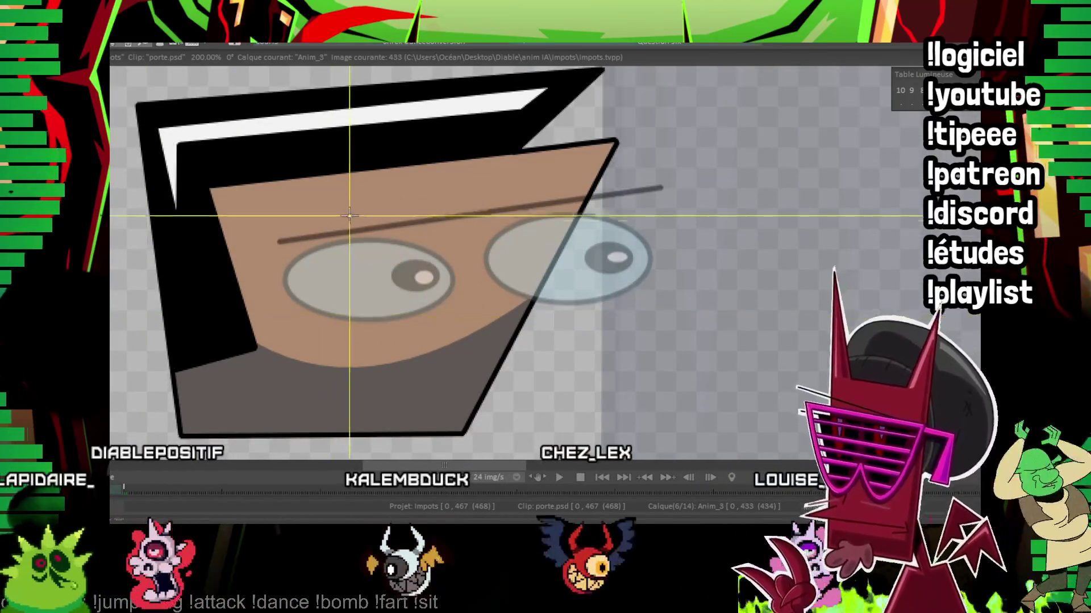
{"action": "left_click_drag", "start_coordinate": [348, 212], "coordinate": [408, 252]}
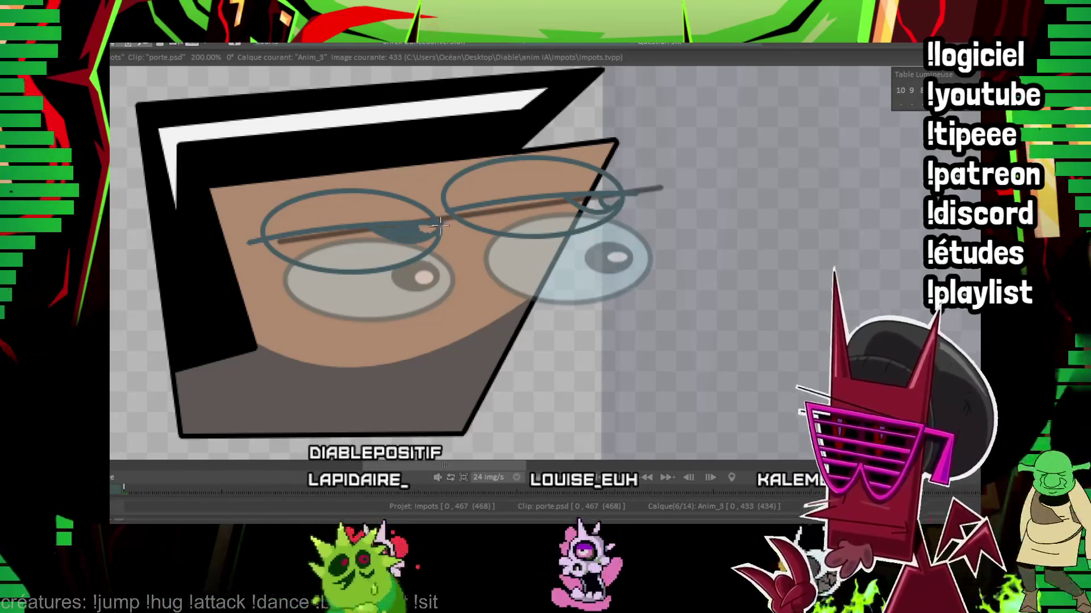
{"action": "left_click_drag", "start_coordinate": [562, 150], "coordinate": [590, 200]}
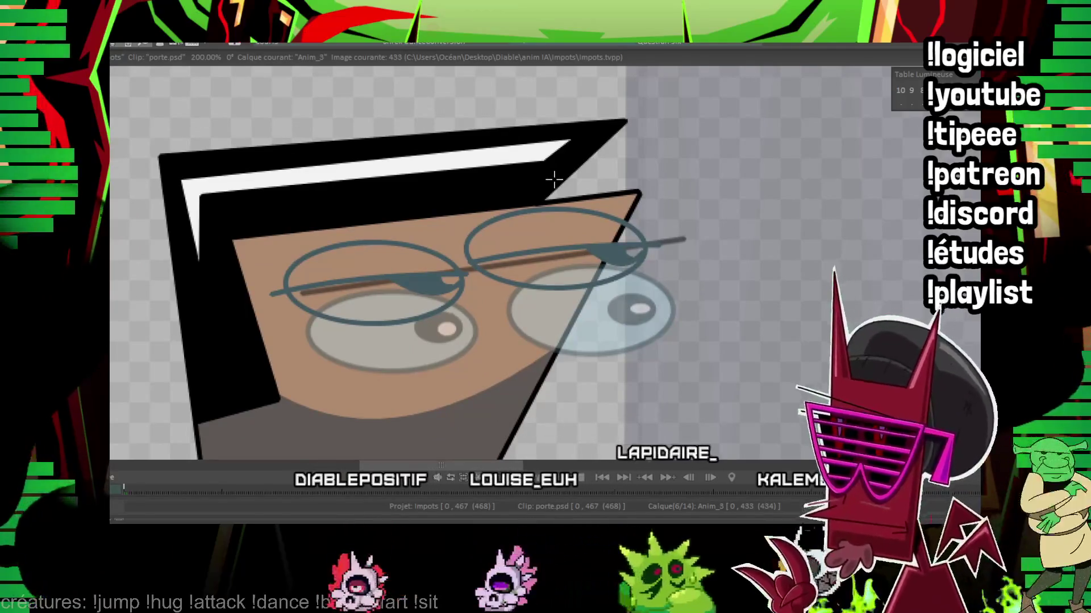
{"action": "left_click_drag", "start_coordinate": [350, 189], "coordinate": [358, 188]}
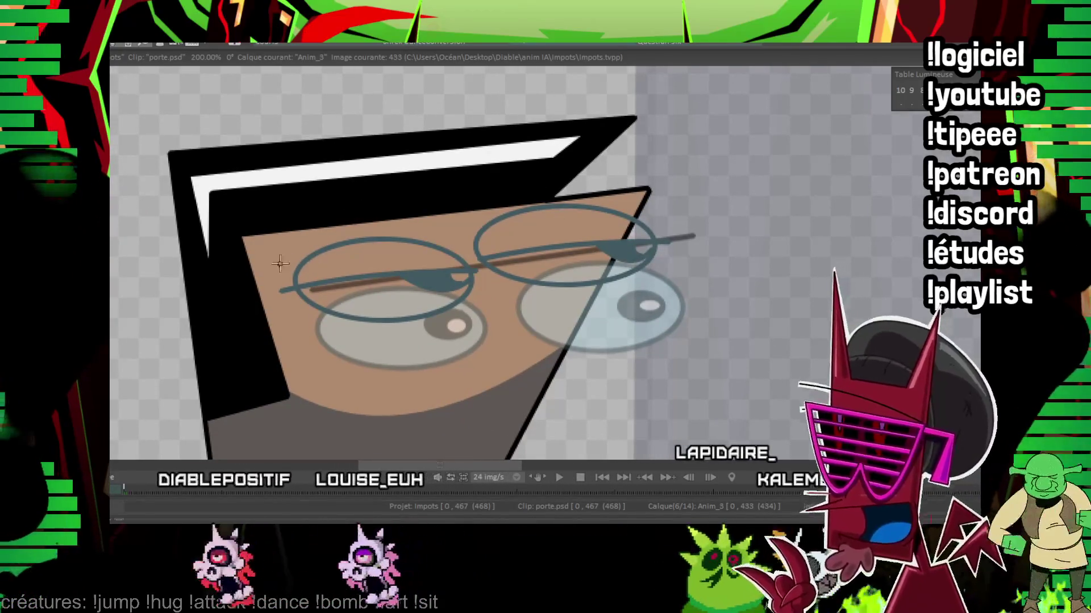
{"action": "left_click", "coordinate": [448, 233]}
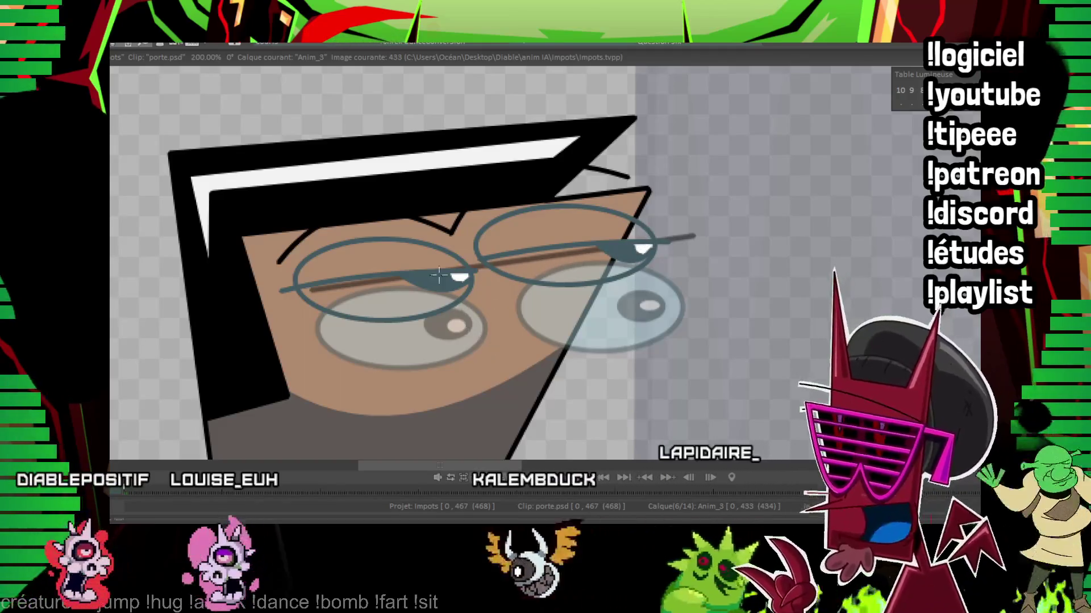
{"action": "key", "text": "Left"}
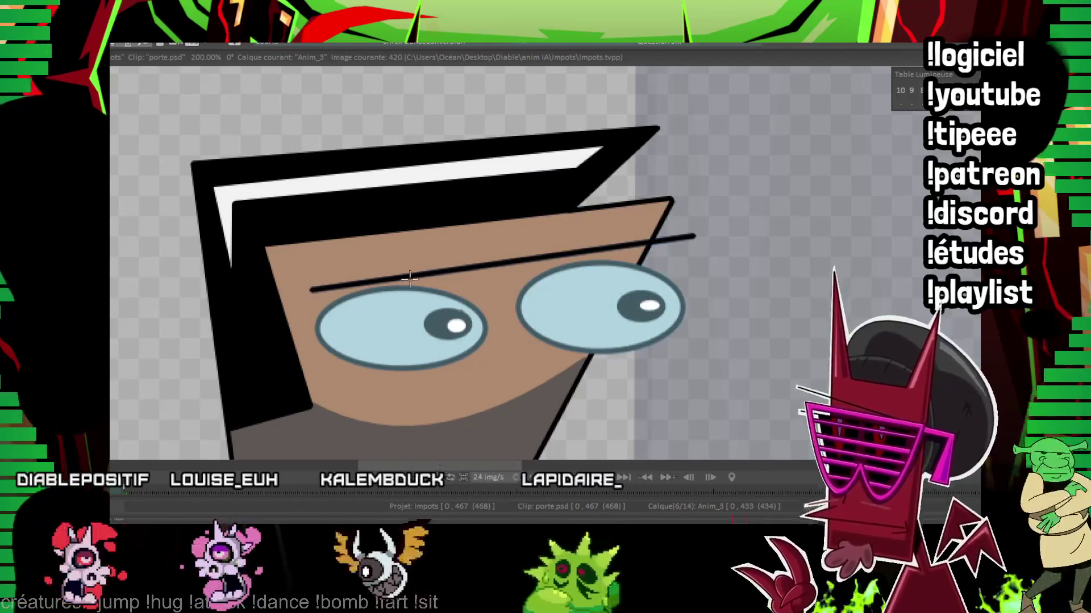
{"action": "key", "text": "Right"}
Step: Fill both lenses with light blue and check the drawing with the onion-skin ghosts hidden
{"action": "left_click", "coordinate": [409, 293]}
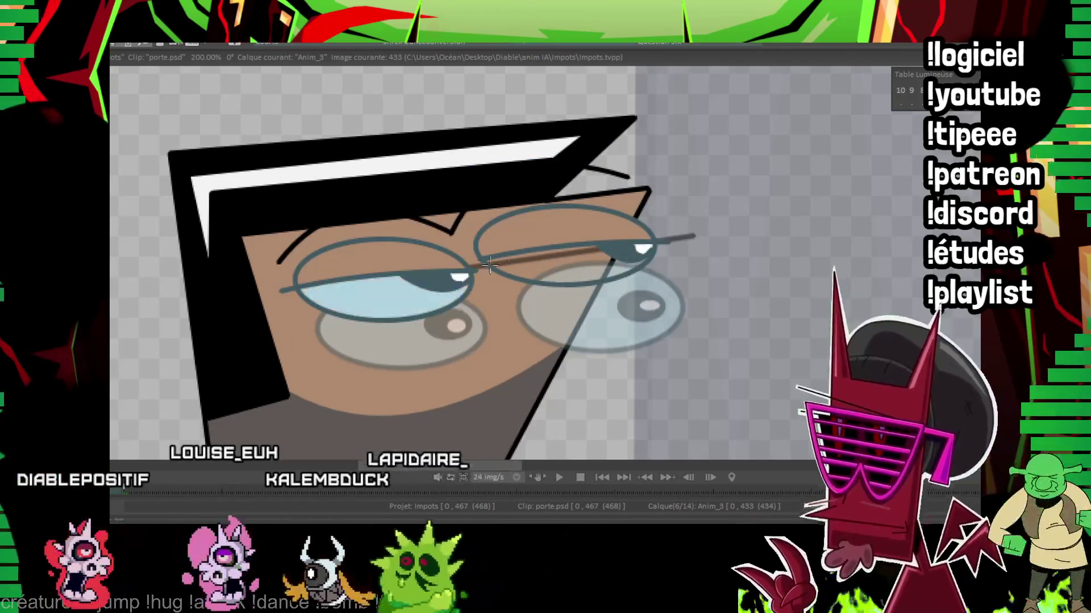
{"action": "left_click", "coordinate": [554, 260]}
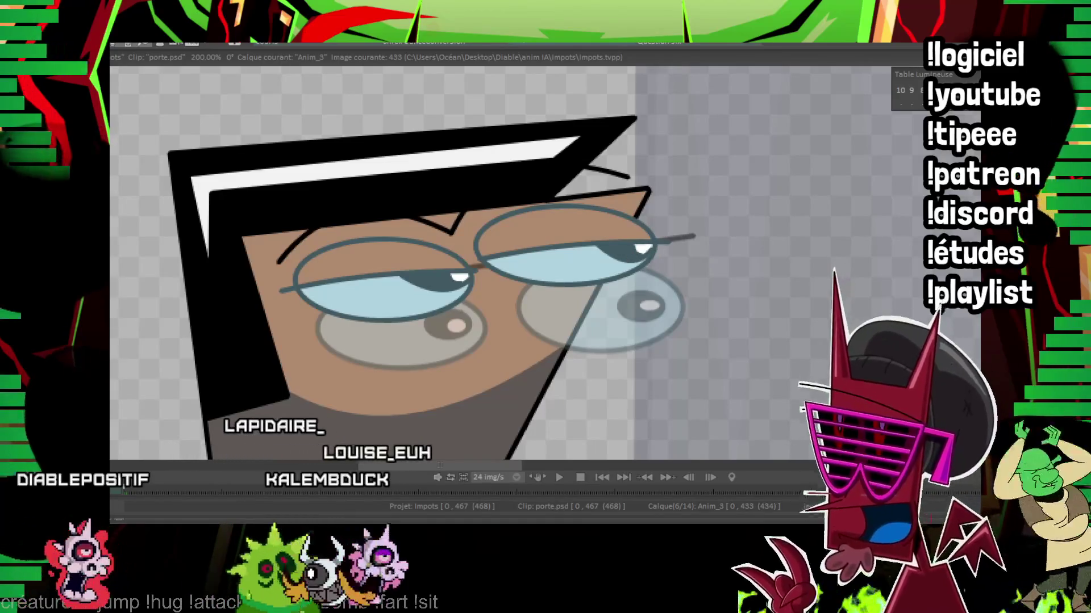
{"action": "key", "text": "o"}
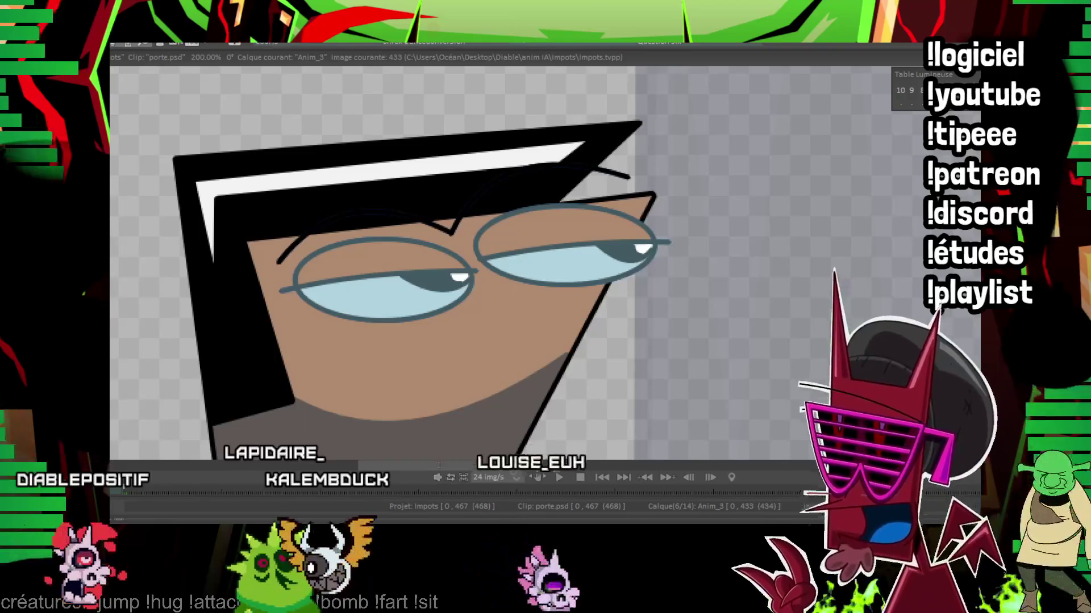
{"action": "key", "text": "o"}
{"action": "key", "text": "Right"}
{"action": "key", "text": "Right"}
{"action": "key", "text": "Right"}
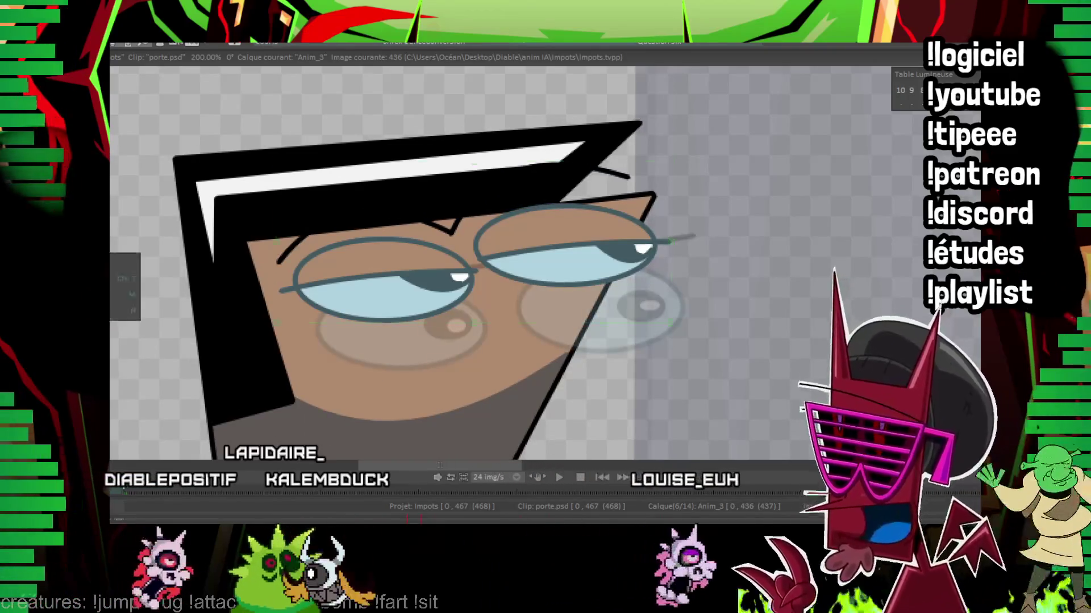
Step: Lower the eyes drawing on frames 436 and 439, then play the scene back to review
{"action": "left_click_drag", "start_coordinate": [573, 283], "coordinate": [578, 289]}
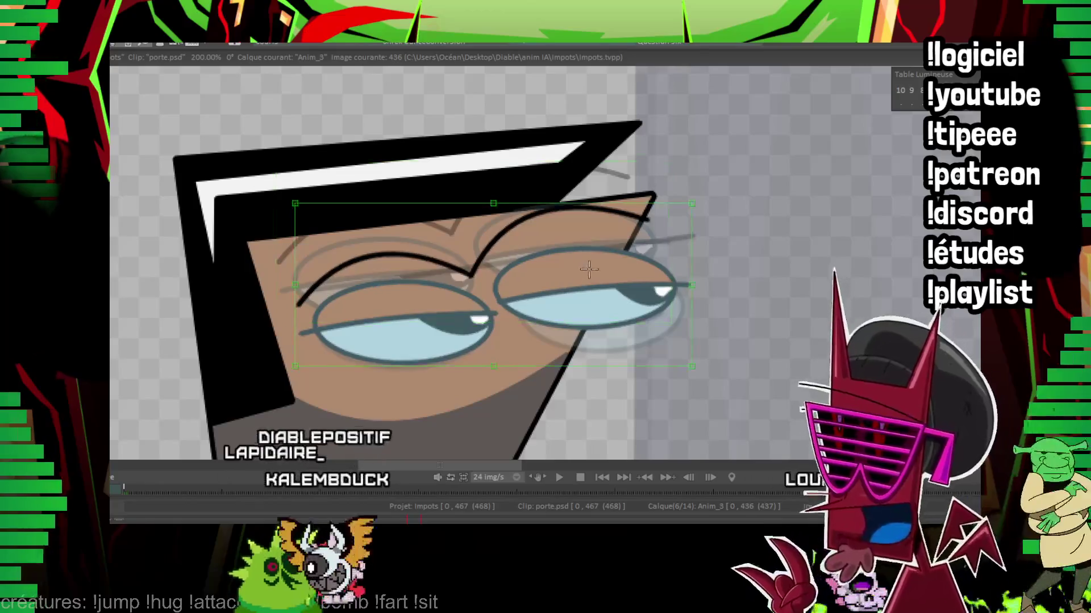
{"action": "key", "text": "Right"}
{"action": "key", "text": "Right"}
{"action": "key", "text": "Right"}
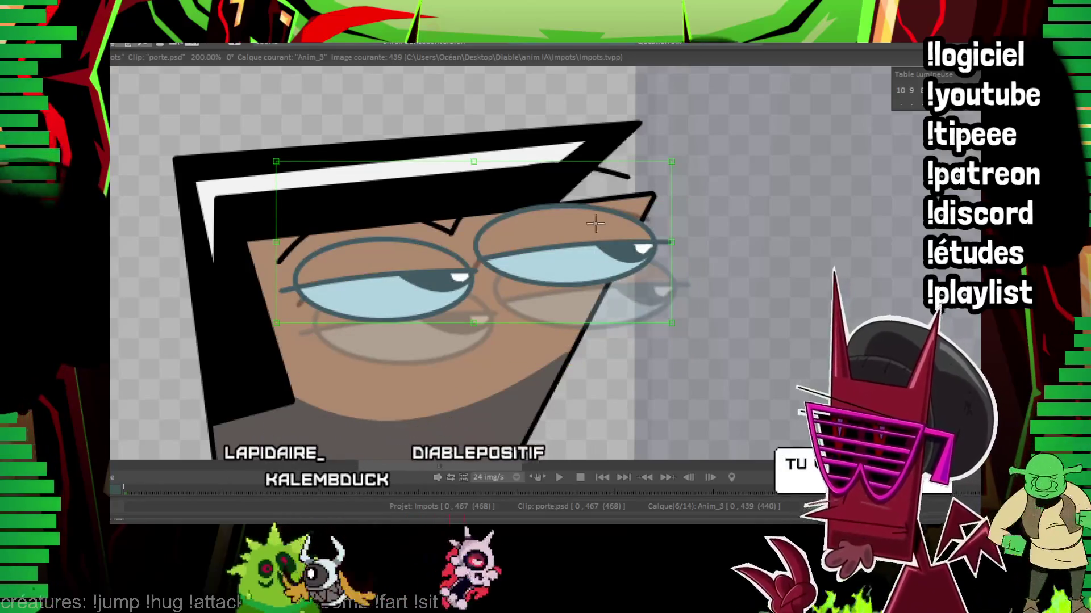
{"action": "left_click_drag", "start_coordinate": [599, 238], "coordinate": [615, 275]}
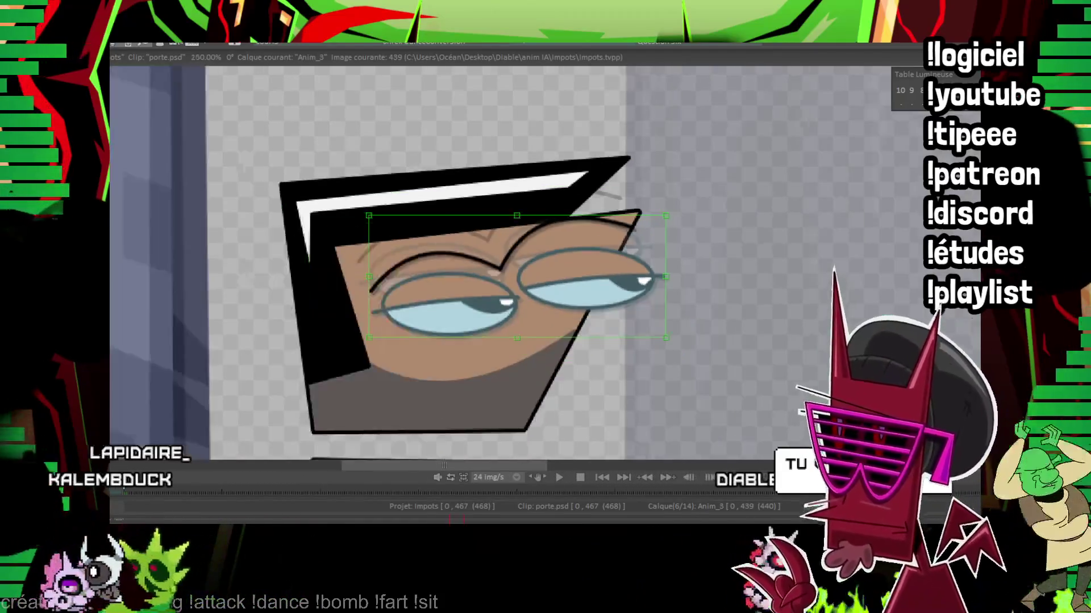
{"action": "scroll", "coordinate": [615, 275], "scroll_direction": "down", "scroll_amount": 2}
{"action": "scroll", "coordinate": [567, 170], "scroll_direction": "down", "scroll_amount": 2}
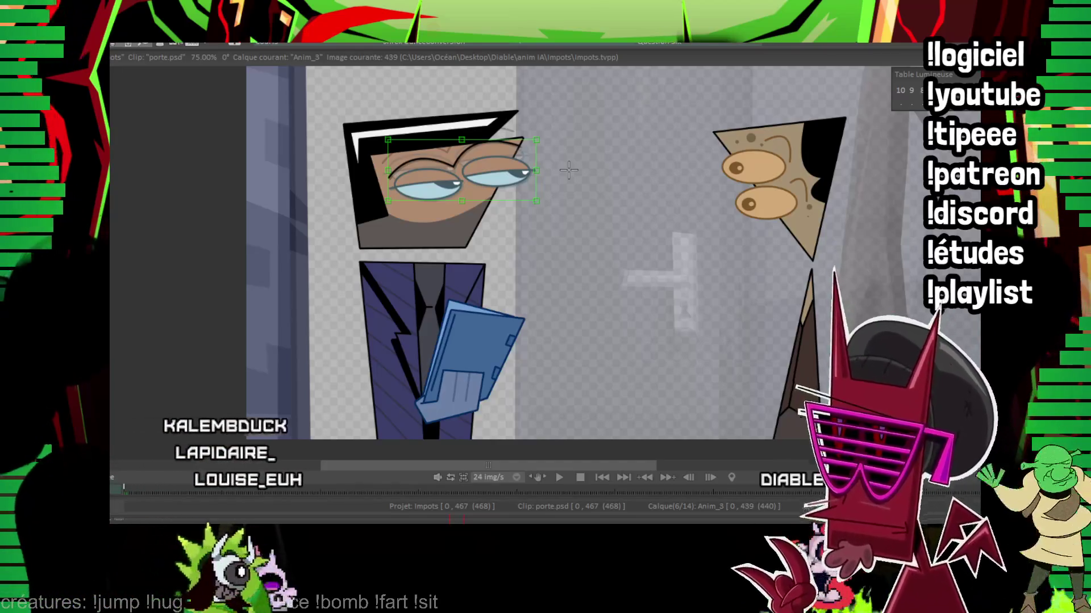
{"action": "key", "text": "space"}
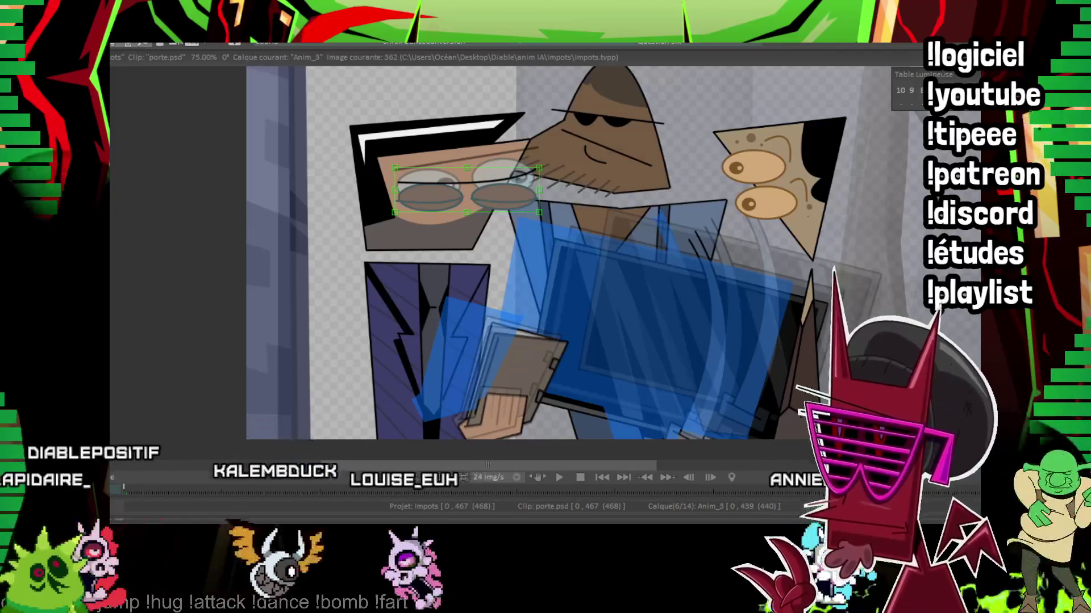
Step: Stop the preview playback with the arrow key
{"action": "key", "text": "Right"}
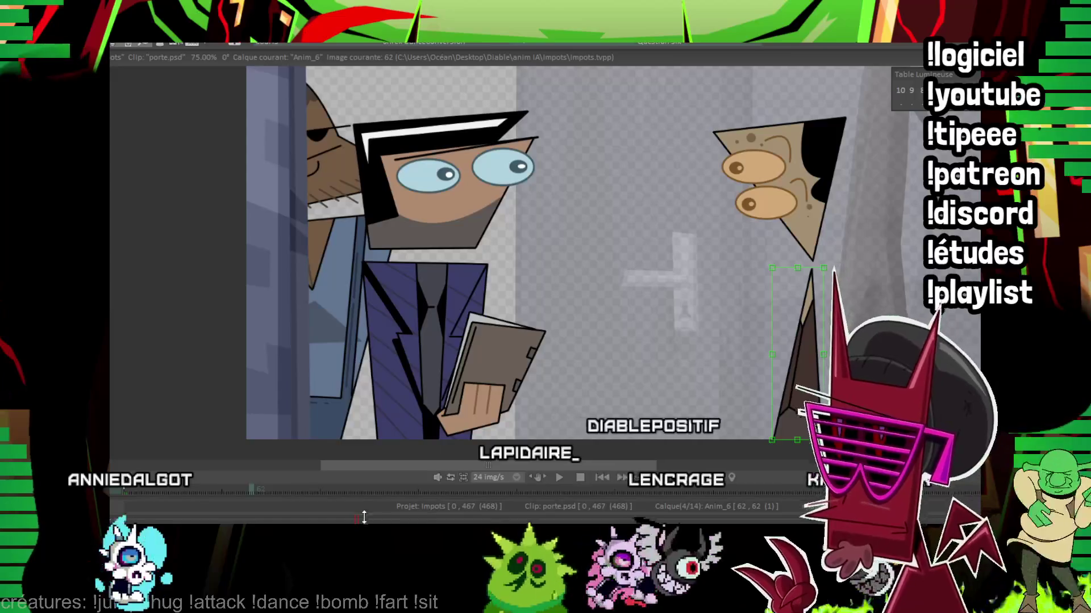
Step: Play the layer, then skew, pull and rotate the narrow piece under the right character on successive frames
{"action": "key", "text": "Return"}
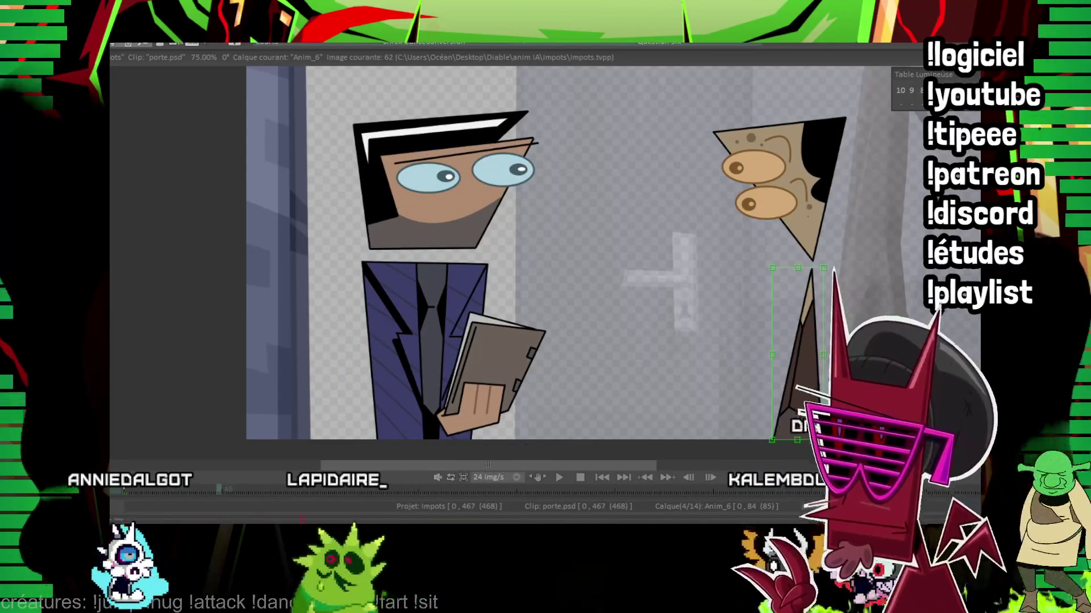
{"action": "left_click_drag", "start_coordinate": [801, 266], "coordinate": [788, 288]}
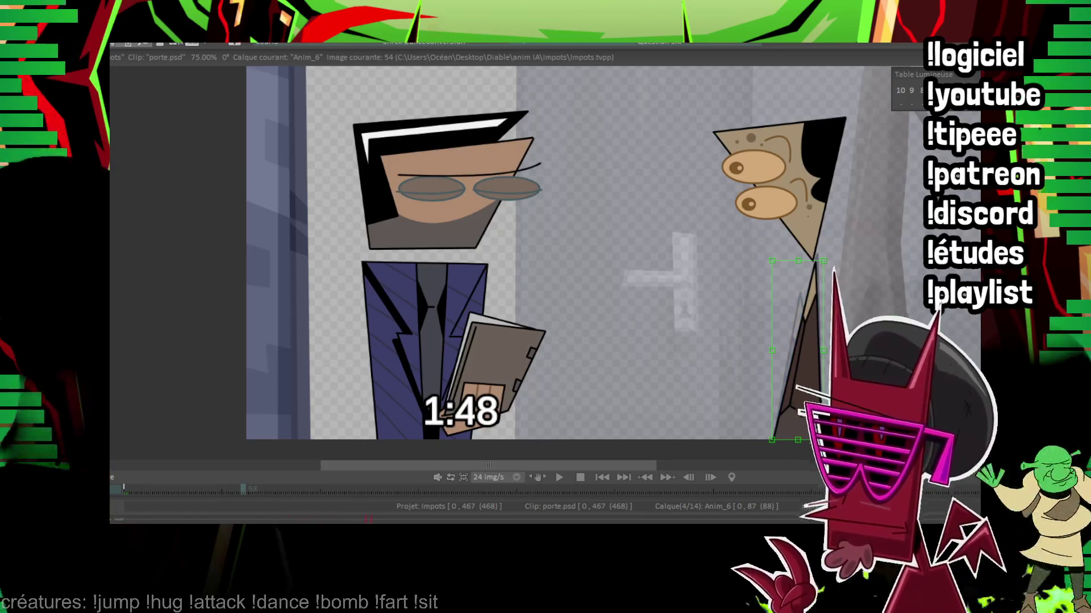
{"action": "left_click_drag", "start_coordinate": [798, 266], "coordinate": [777, 269]}
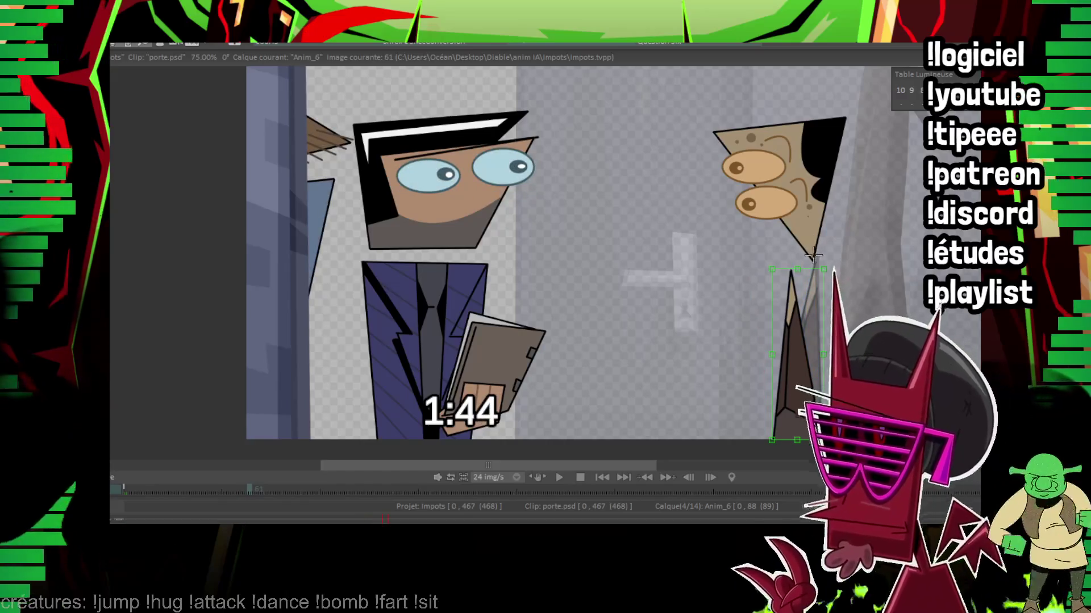
{"action": "left_click_drag", "start_coordinate": [805, 268], "coordinate": [780, 268]}
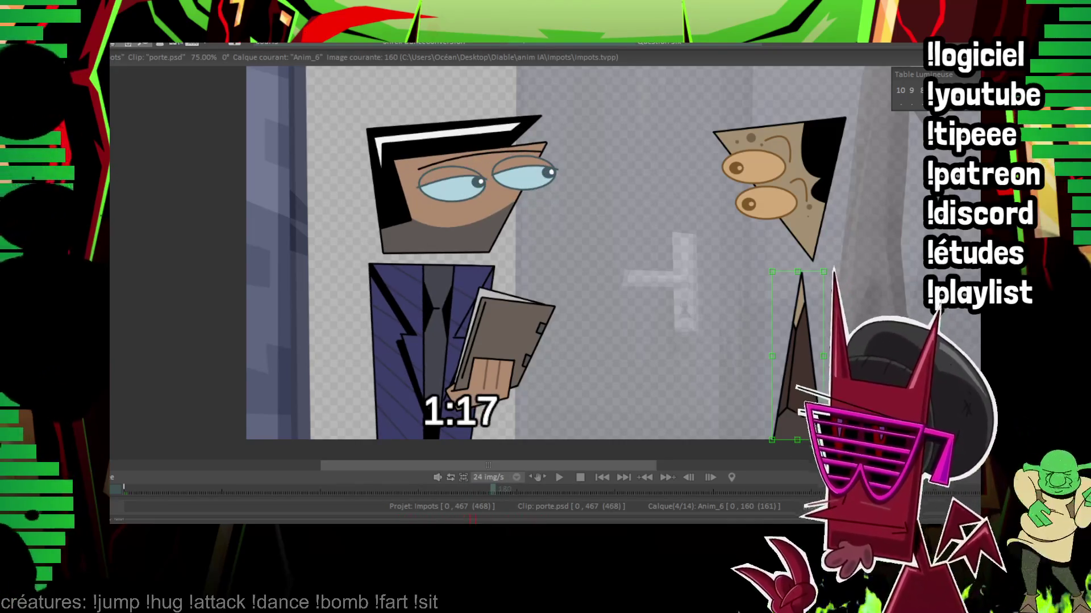
{"action": "left_click_drag", "start_coordinate": [795, 265], "coordinate": [780, 271]}
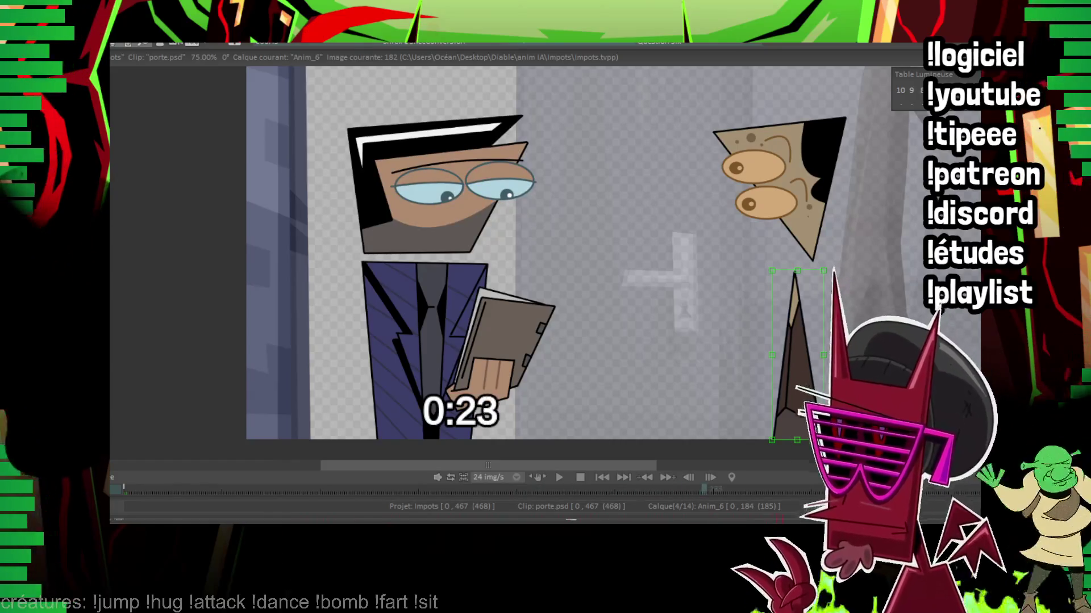
Step: Skew the narrow piece to follow the motion, commit it, and nudge its top on the next frame
{"action": "mouse_move", "coordinate": [797, 274]}
{"action": "left_mouse_down"}
{"action": "mouse_move", "coordinate": [775, 274]}
{"action": "mouse_move", "coordinate": [801, 266]}
{"action": "left_mouse_up"}
{"action": "left_click", "coordinate": [806, 258]}
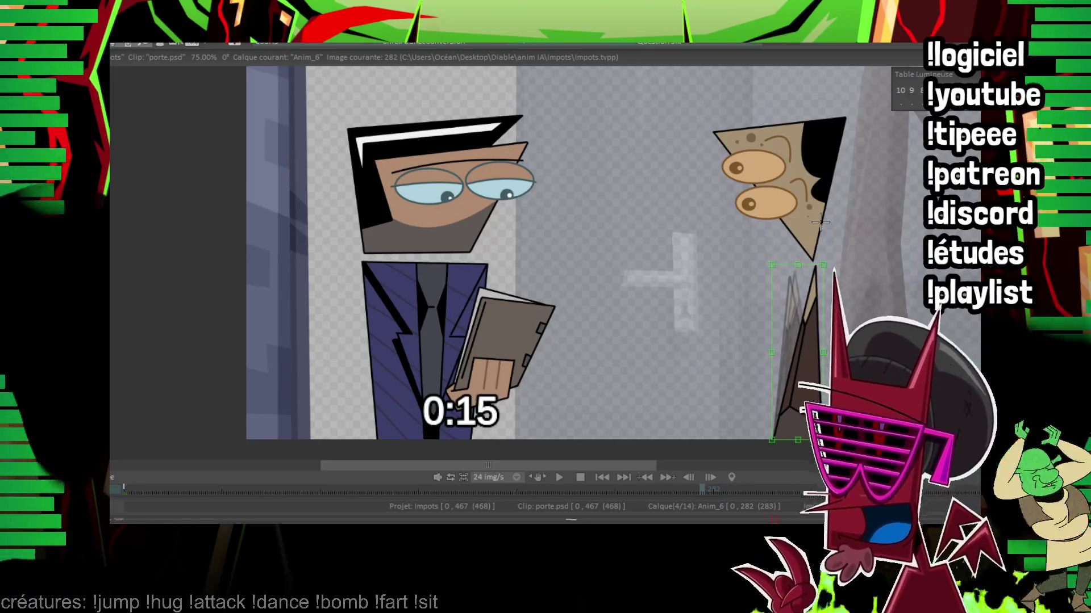
{"action": "left_click_drag", "start_coordinate": [796, 271], "coordinate": [799, 266]}
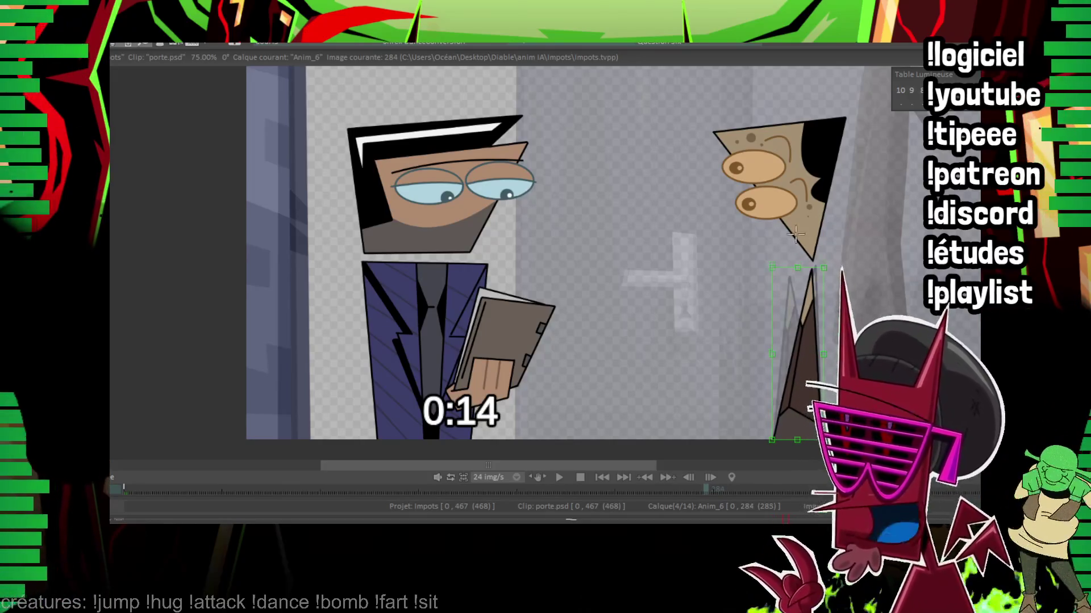
{"action": "left_click", "coordinate": [797, 267]}
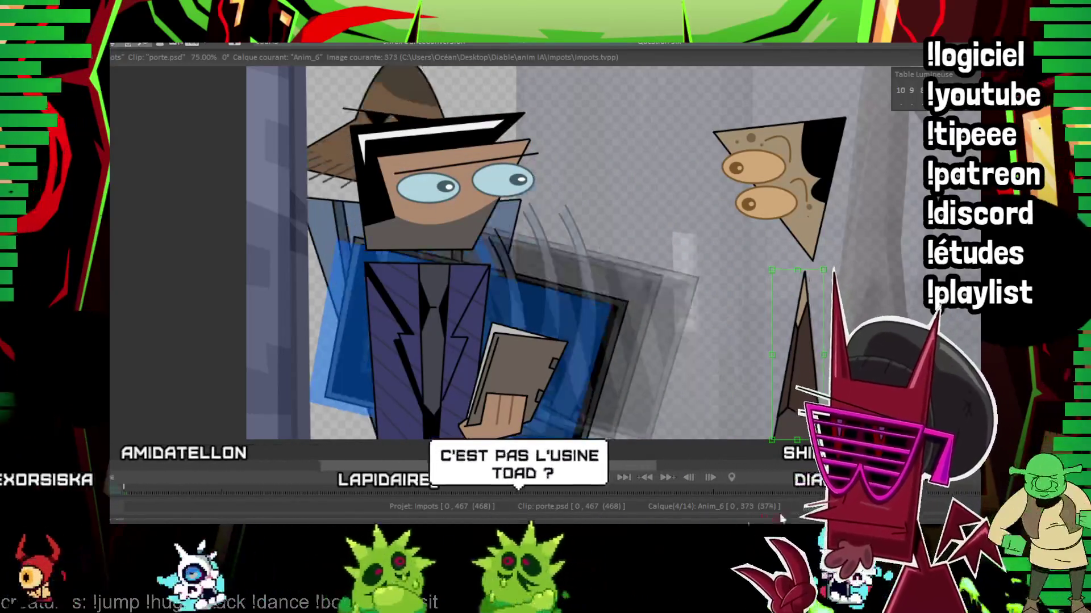
Step: Step ahead a couple of frames with the arrow key
{"action": "key", "text": "Right"}
{"action": "key", "text": "Right"}
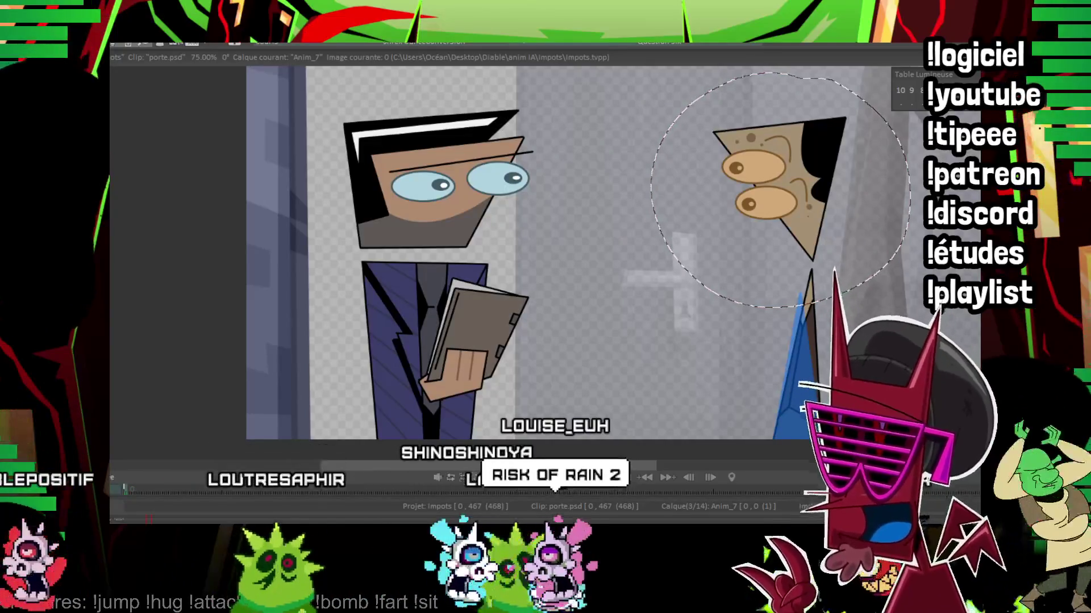
Step: Lift a copy of the right character's head and set it back onto the original head
{"action": "left_click_drag", "start_coordinate": [775, 187], "coordinate": [349, 459]}
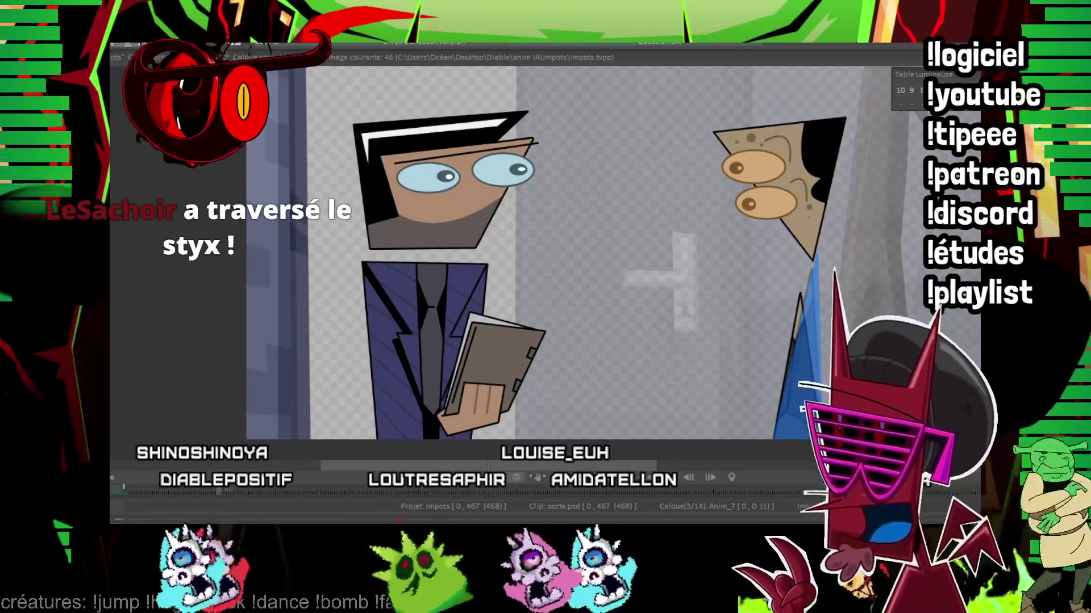
{"action": "left_click_drag", "start_coordinate": [678, 199], "coordinate": [782, 220]}
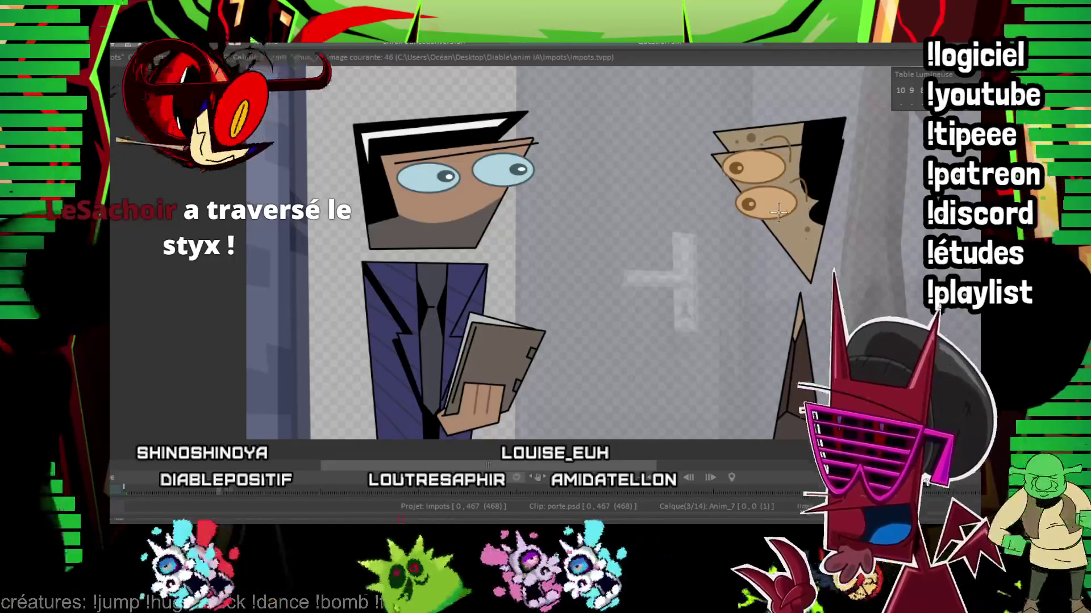